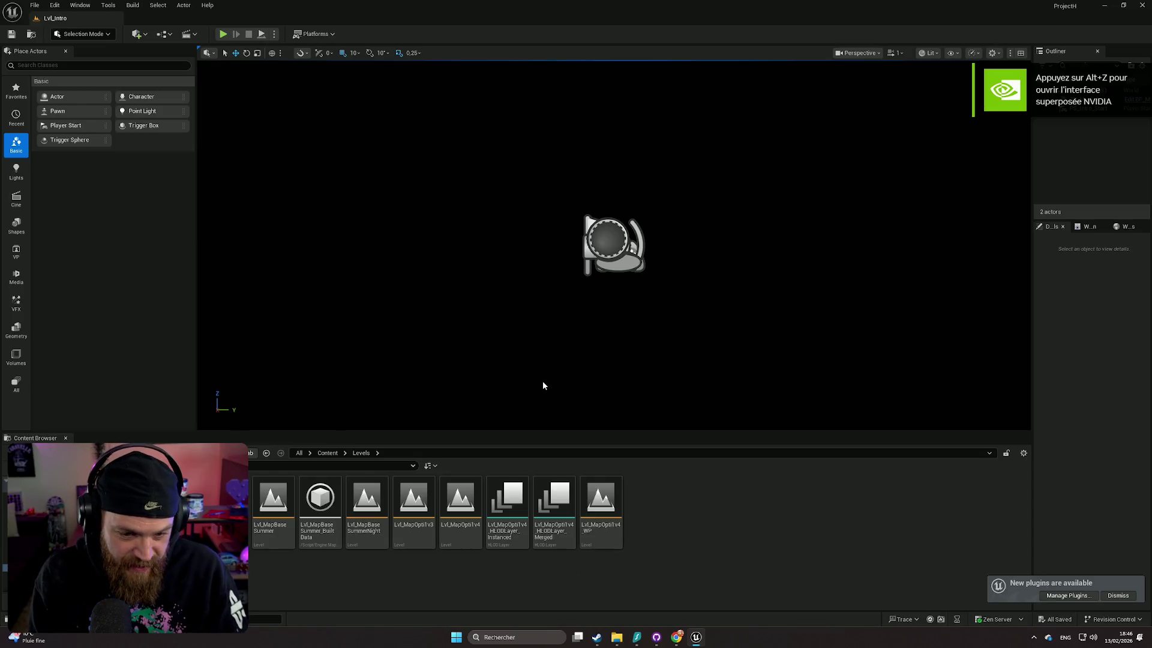
Load the Lvl_MapOpti1v3 level and fly the camera down over the lake to the sandy shore.
{"action": "left_click", "coordinate": [402, 506]}
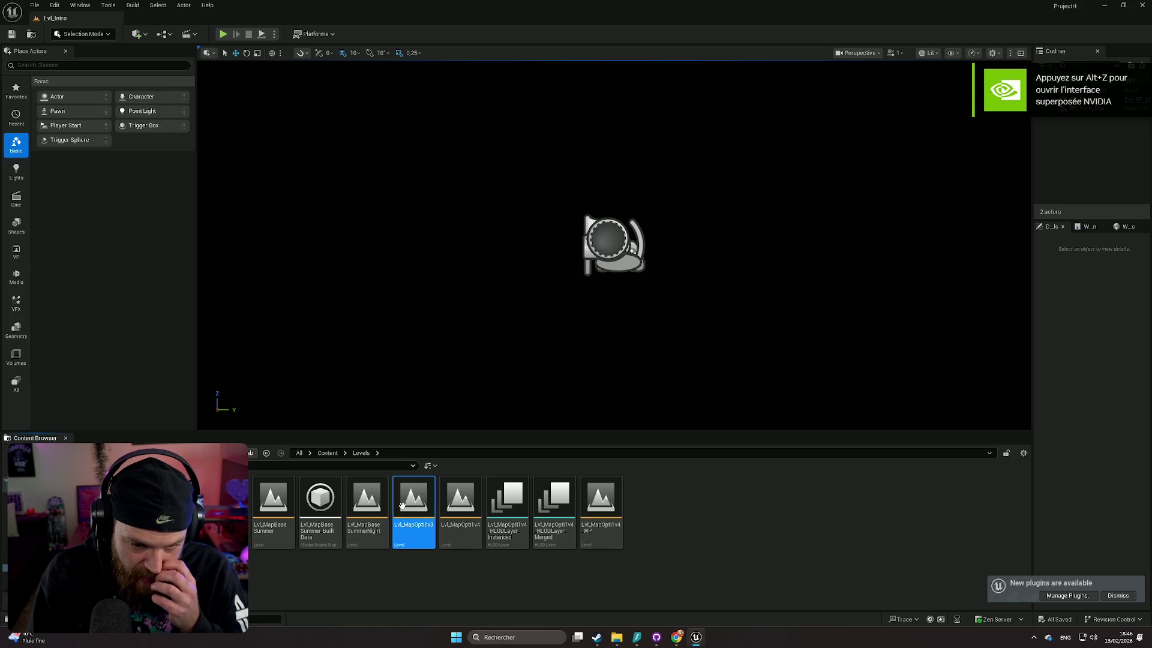
{"action": "double_click", "coordinate": [402, 506]}
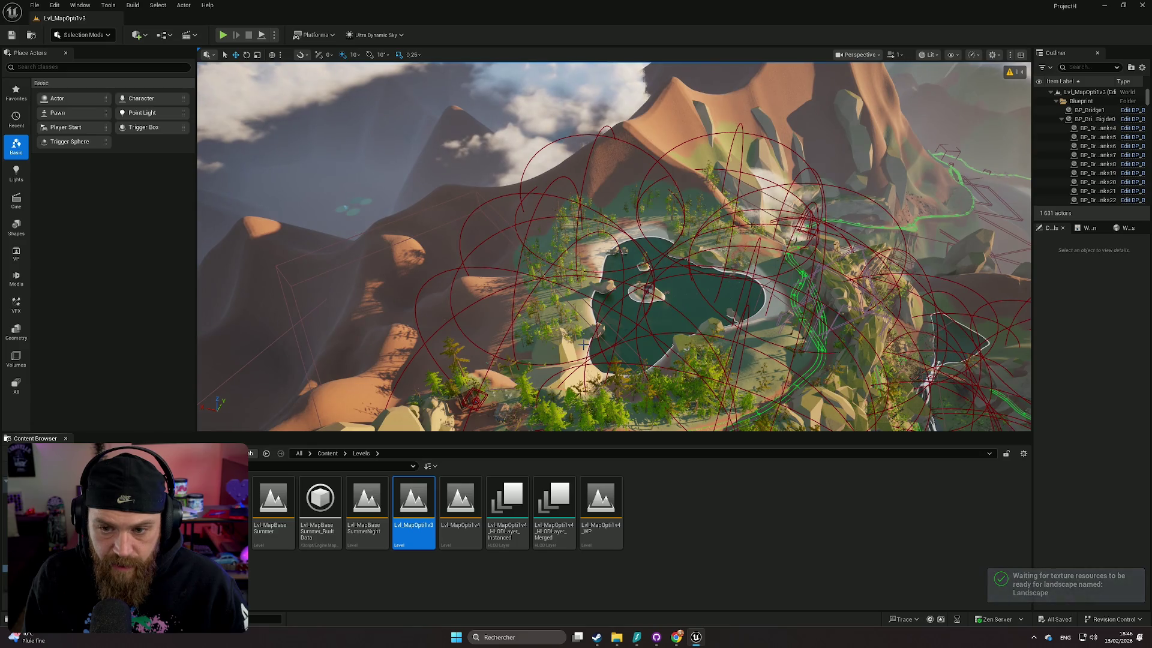
{"action": "left_click_drag", "start_coordinate": [574, 339], "coordinate": [575, 431]}
{"action": "scroll", "coordinate": [574, 390], "scroll_direction": "up", "scroll_amount": 4}
{"action": "scroll", "coordinate": [575, 426], "scroll_direction": "down", "scroll_amount": 3}
Switch the editor to Foliage Mode and scroll through the level's foliage types.
{"action": "left_click", "coordinate": [83, 35]}
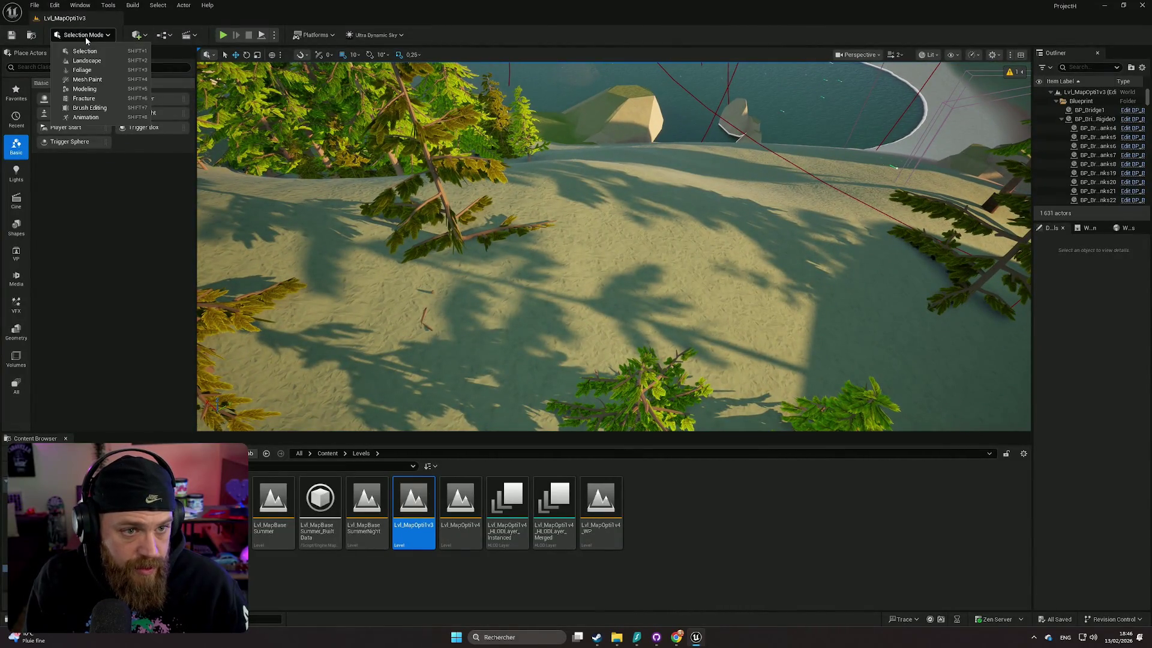
{"action": "left_click", "coordinate": [86, 67]}
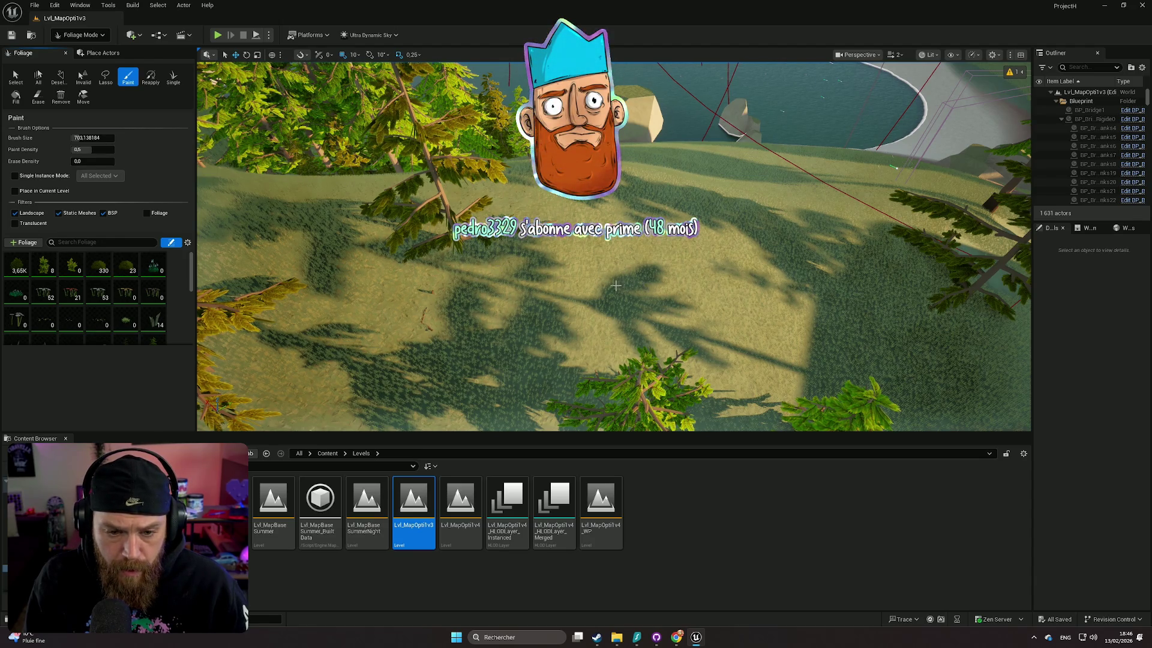
{"action": "scroll", "coordinate": [502, 264], "scroll_direction": "up", "scroll_amount": 5}
{"action": "scroll", "coordinate": [516, 252], "scroll_direction": "down", "scroll_amount": 10}
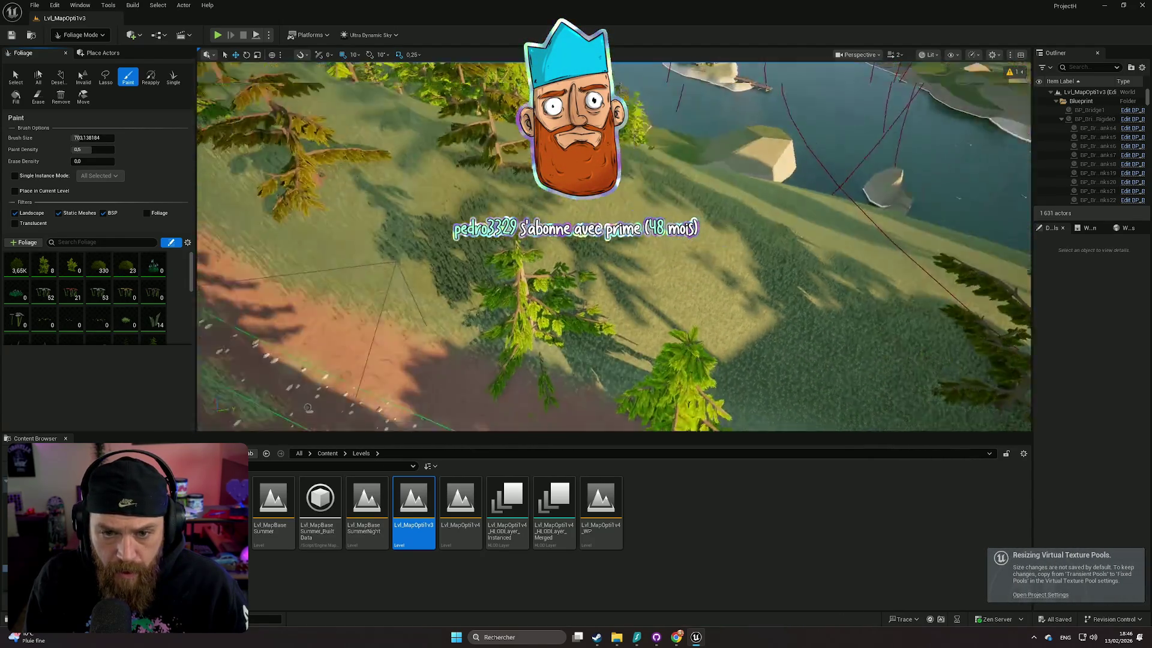
{"action": "scroll", "coordinate": [515, 252], "scroll_direction": "down", "scroll_amount": 8}
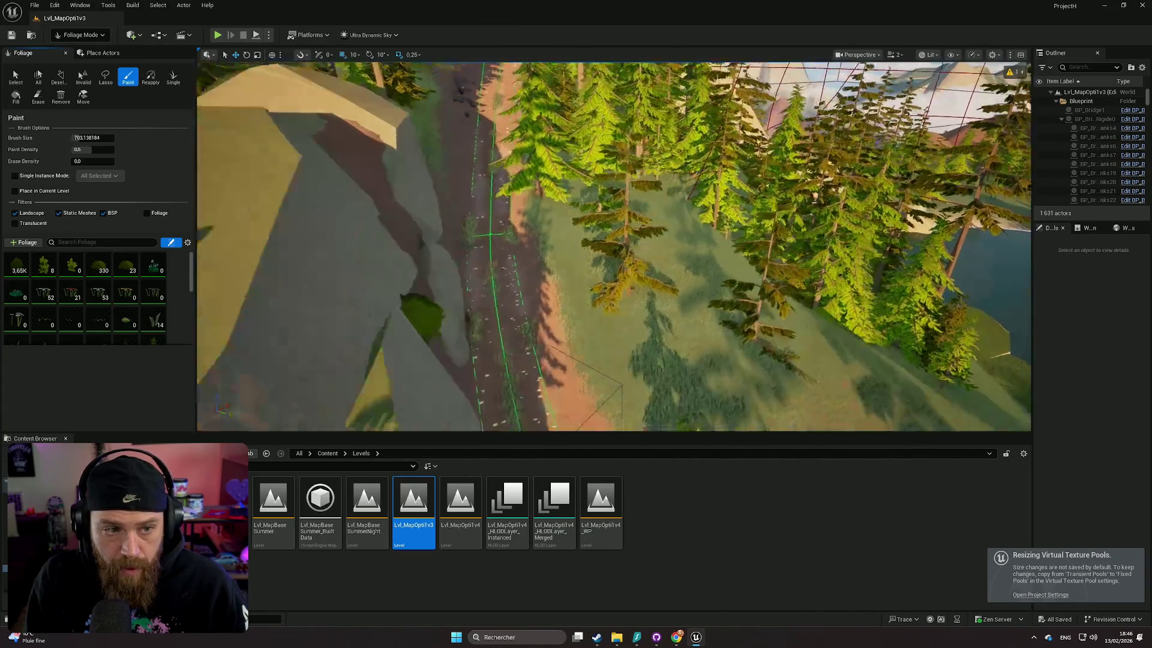
{"action": "mouse_move", "coordinate": [127, 268]}
{"action": "scroll", "coordinate": [120, 262], "scroll_direction": "down", "scroll_amount": 5}
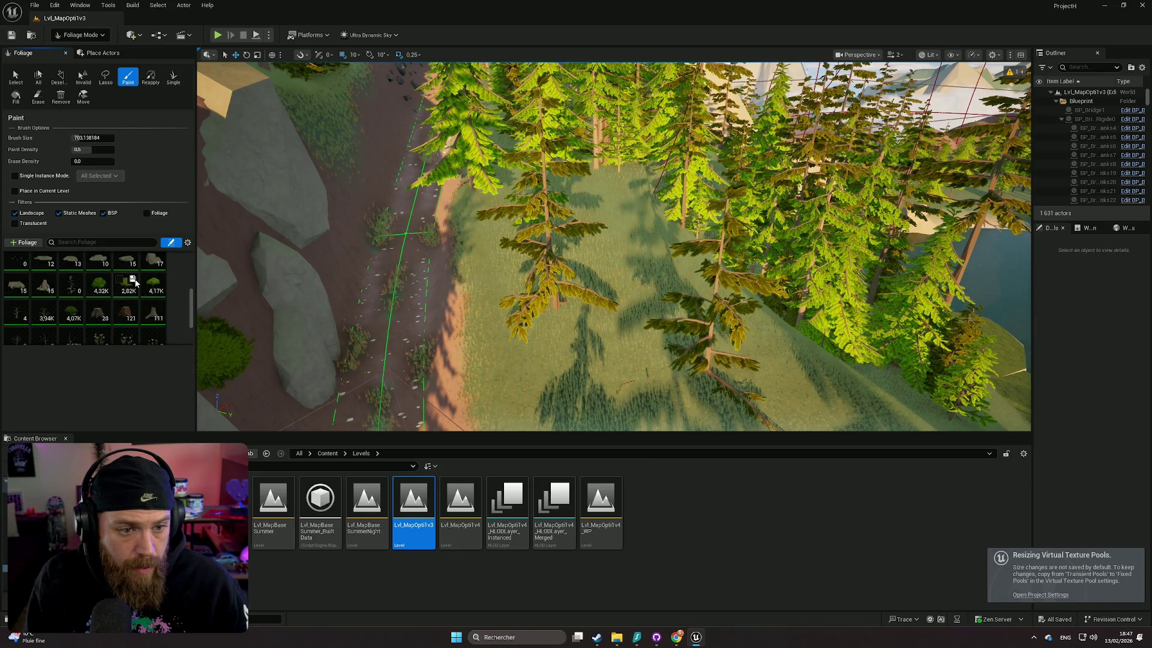
{"action": "scroll", "coordinate": [67, 320], "scroll_direction": "down", "scroll_amount": 3}
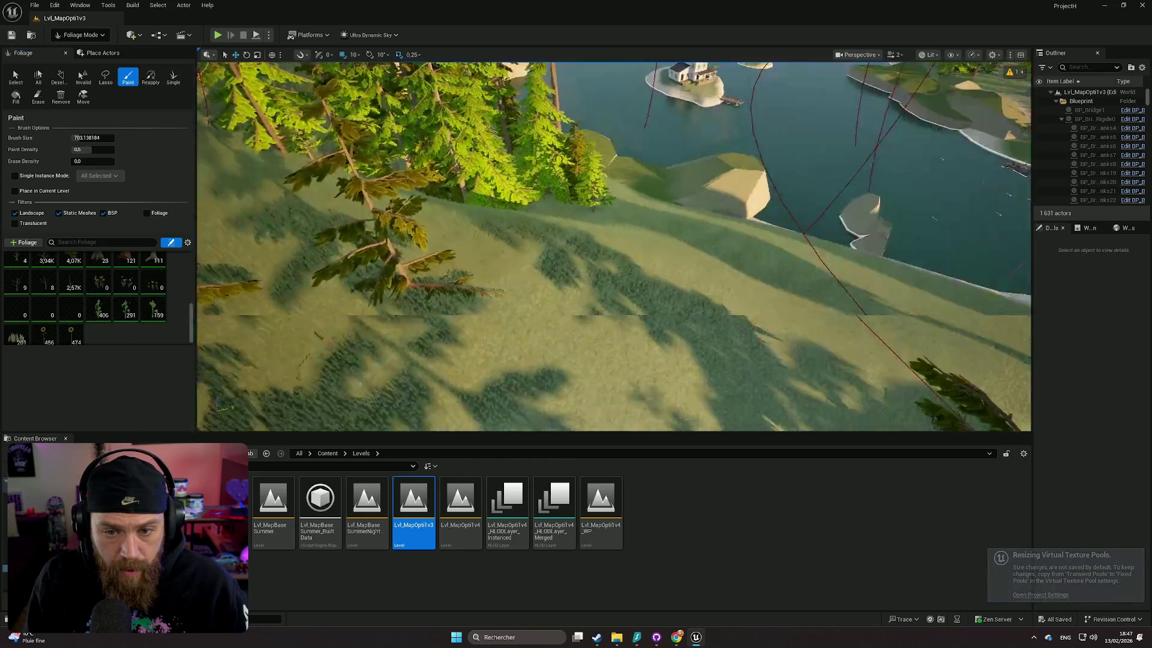
Fly over the trees to survey the forested road and then the lake at an angle.
{"action": "key", "text": "w"}
{"action": "key", "text": "s"}
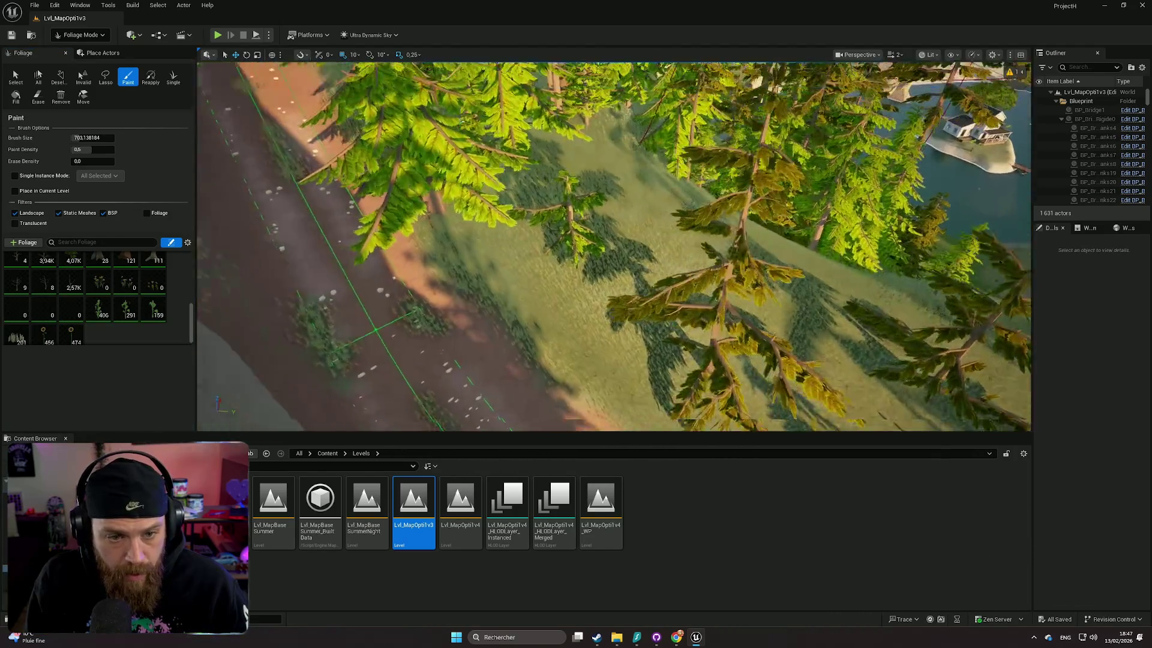
{"action": "key", "text": "w"}
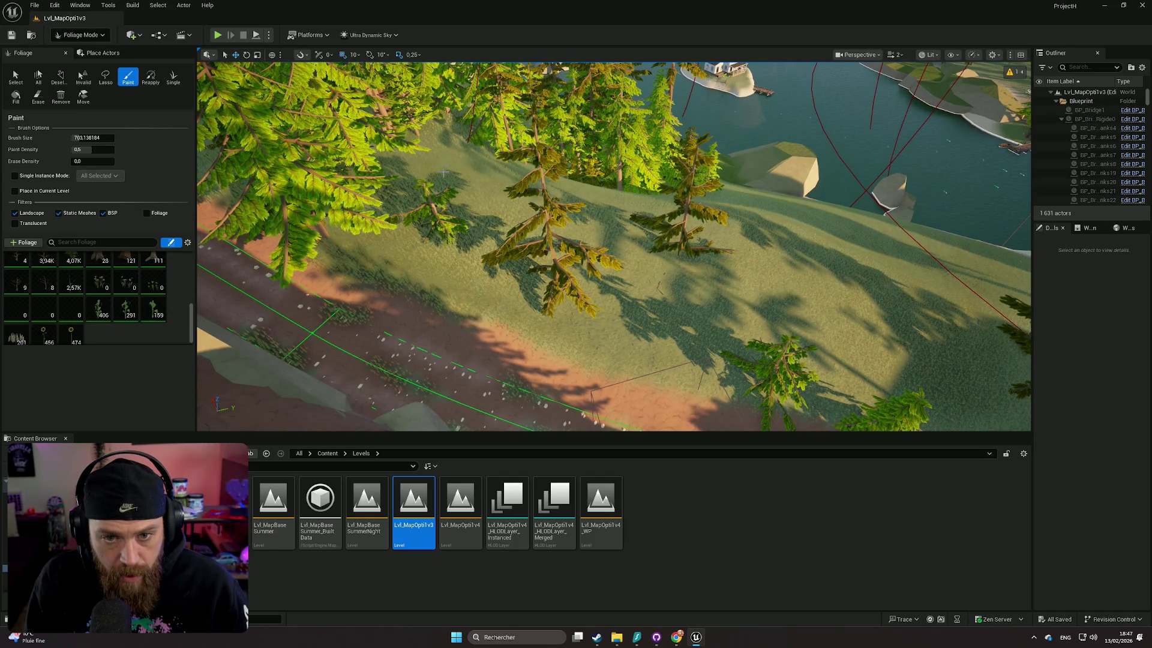
{"action": "scroll", "coordinate": [444, 173], "scroll_direction": "up", "scroll_amount": 2}
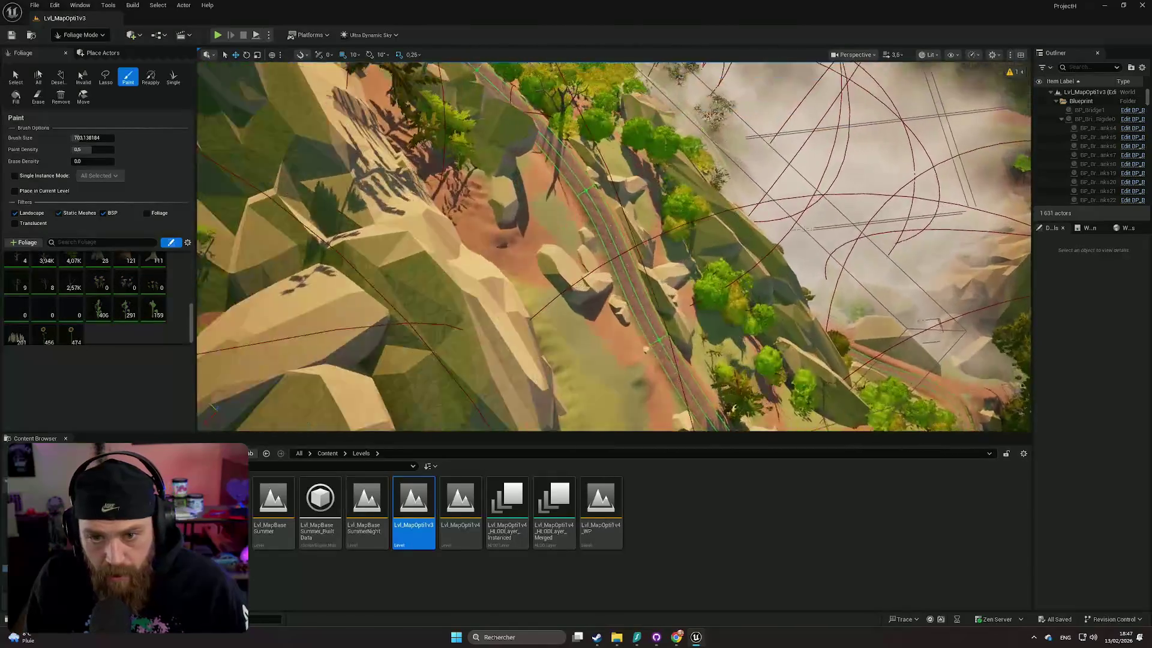
{"action": "left_click_drag", "start_coordinate": [444, 173], "coordinate": [450, 206]}
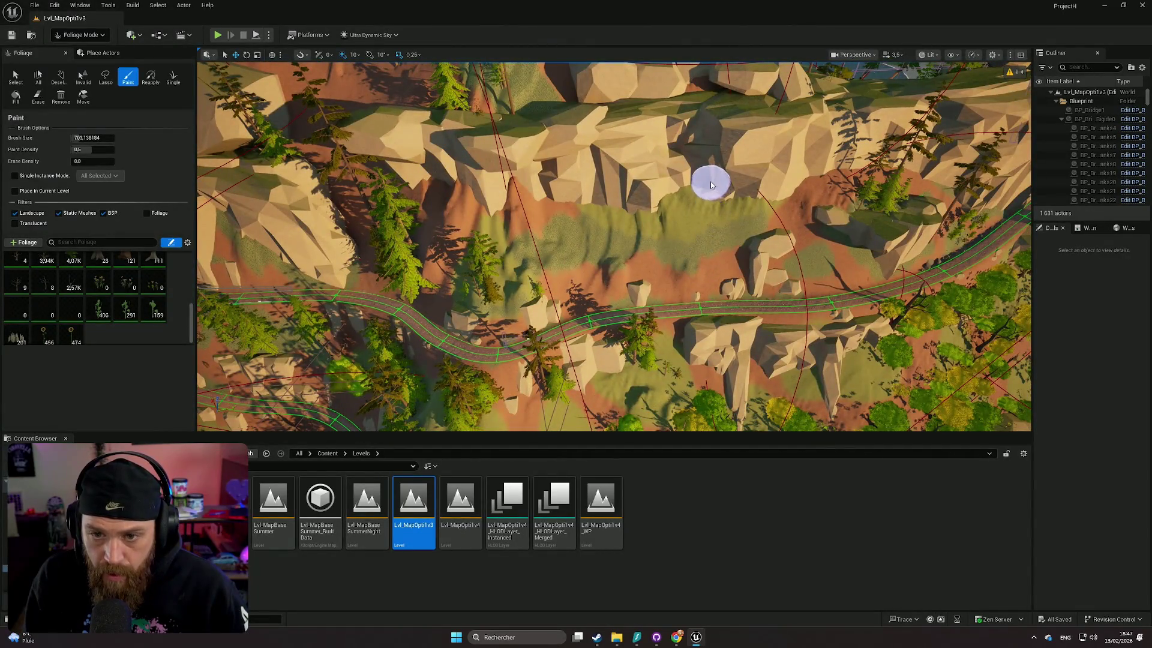
{"action": "mouse_move", "coordinate": [712, 185]}
{"action": "left_mouse_down"}
{"action": "mouse_move", "coordinate": [753, 206]}
{"action": "mouse_move", "coordinate": [617, 192]}
{"action": "mouse_move", "coordinate": [690, 163]}
{"action": "left_mouse_up"}
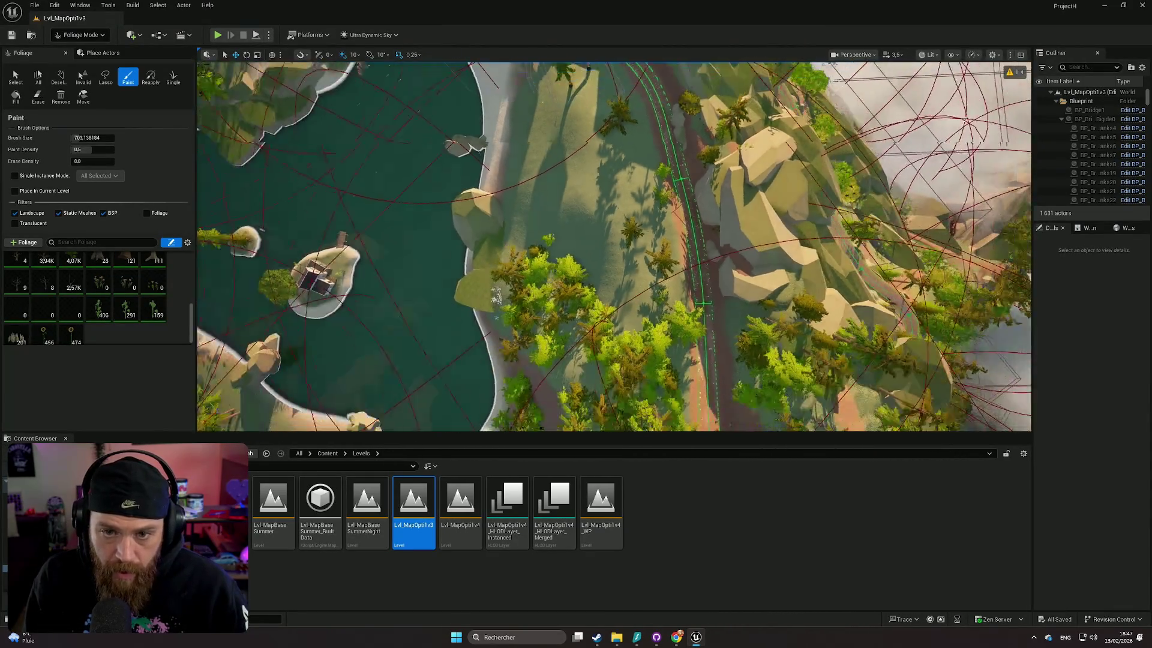
{"action": "scroll", "coordinate": [641, 192], "scroll_direction": "down", "scroll_amount": 5}
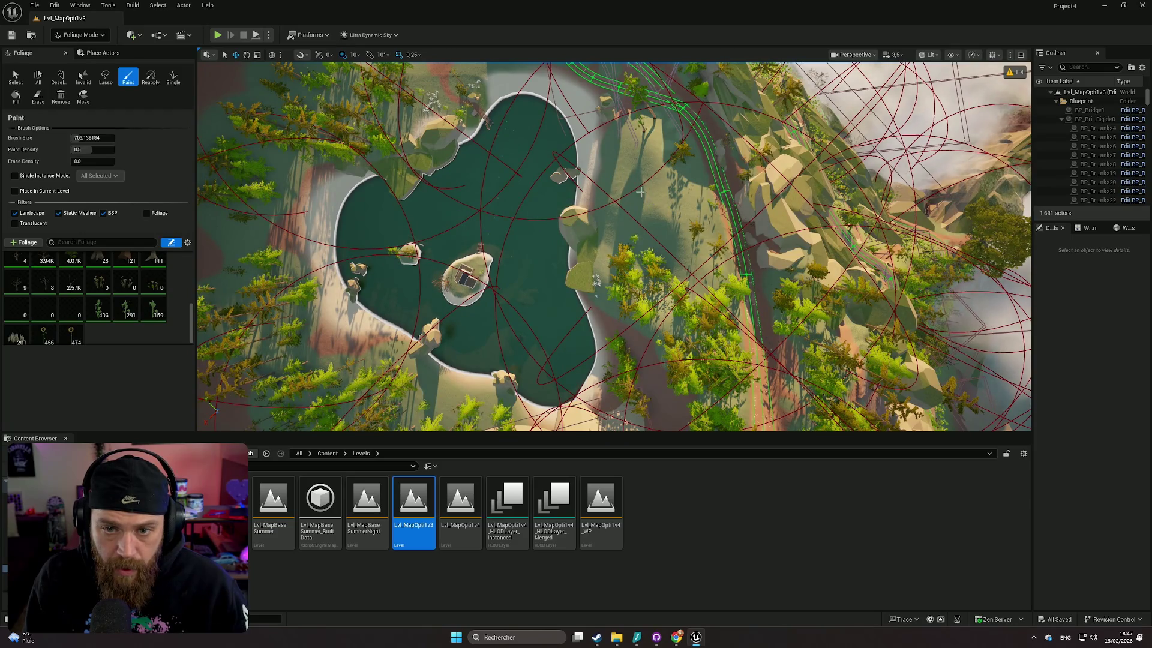
{"action": "left_click_drag", "start_coordinate": [641, 192], "coordinate": [484, 181]}
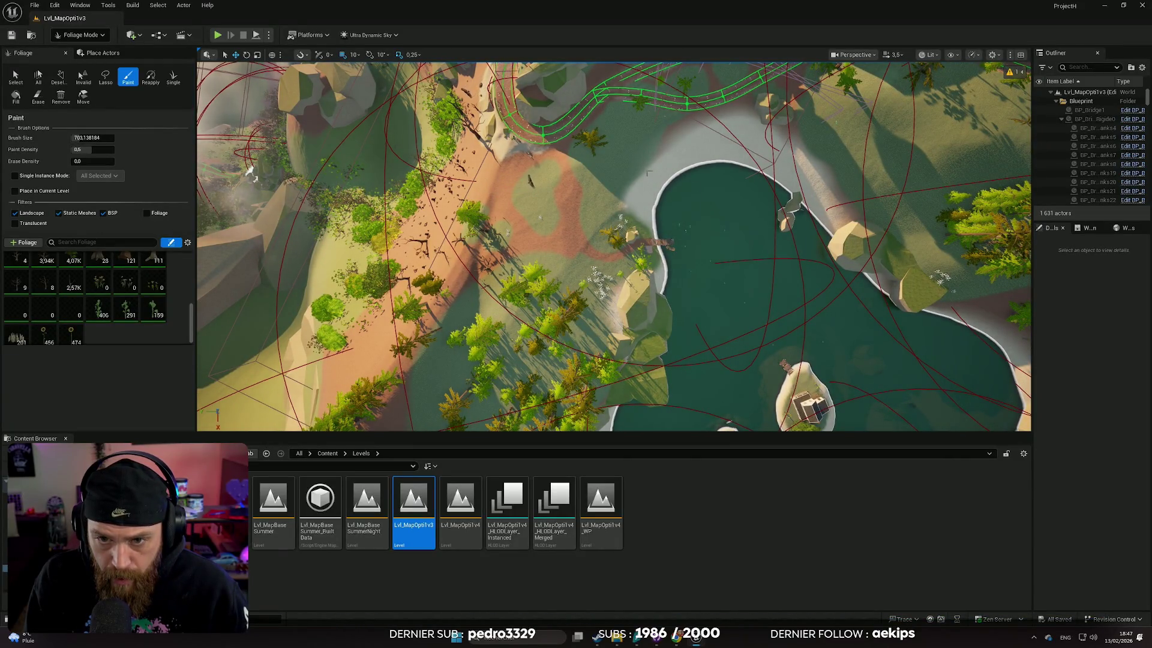
{"action": "scroll", "coordinate": [648, 173], "scroll_direction": "up", "scroll_amount": 10}
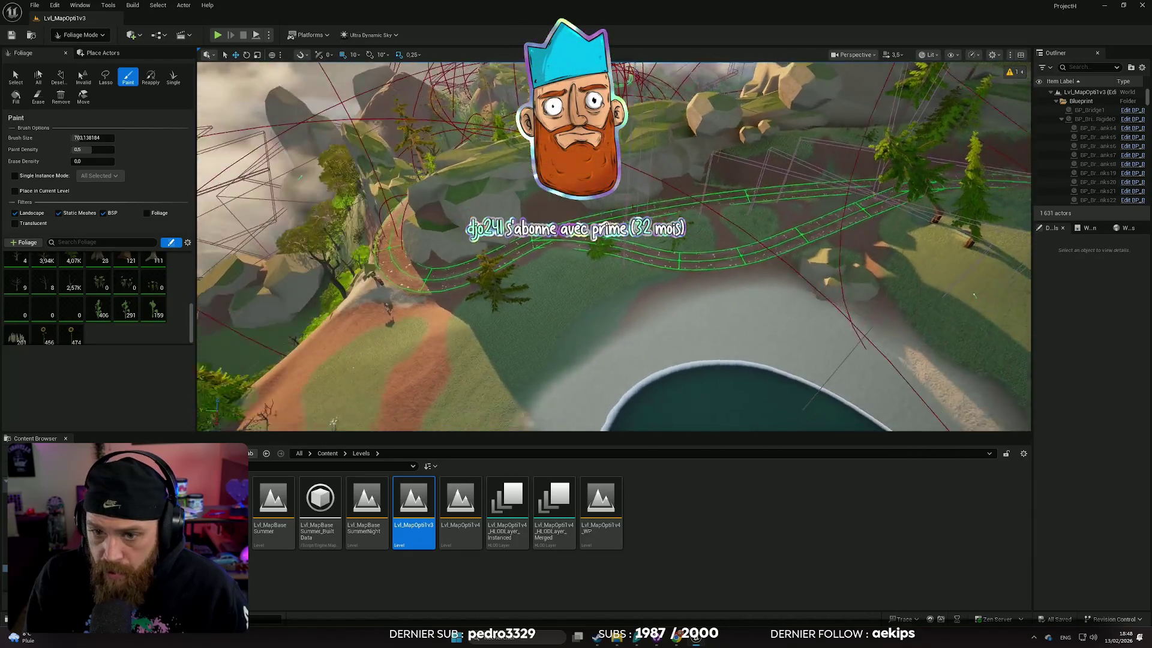
{"action": "scroll", "coordinate": [614, 242], "scroll_direction": "up", "scroll_amount": 5}
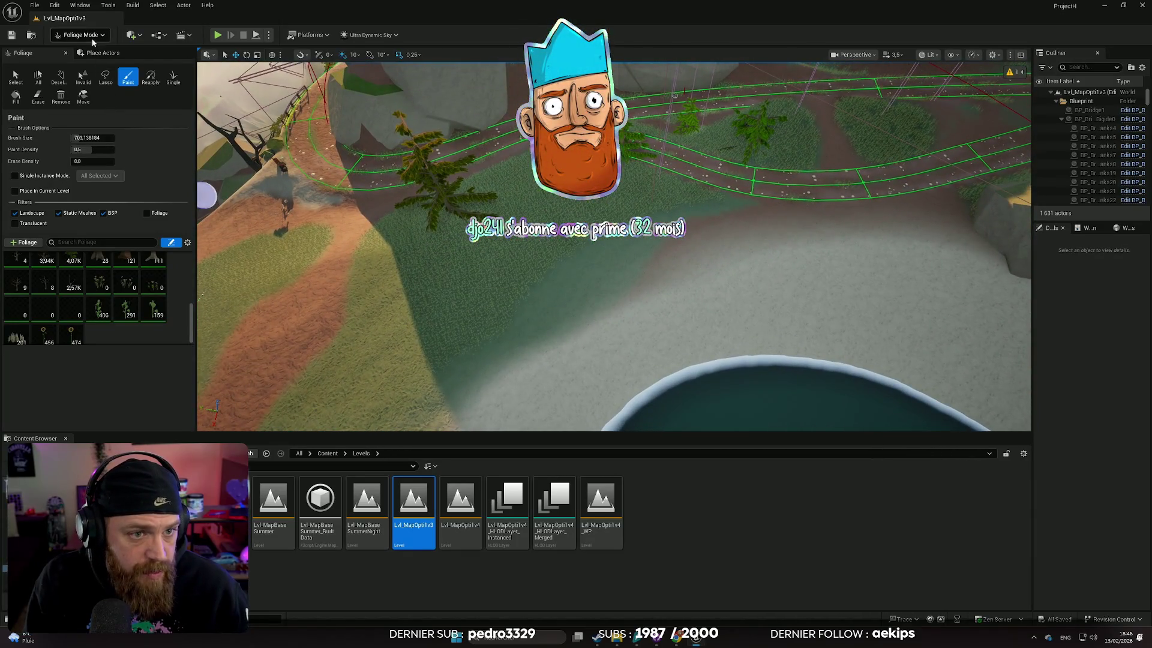
Switch to Landscape mode and fly over the path beside the pond toward the dock.
{"action": "left_click", "coordinate": [91, 38]}
{"action": "left_click", "coordinate": [91, 56]}
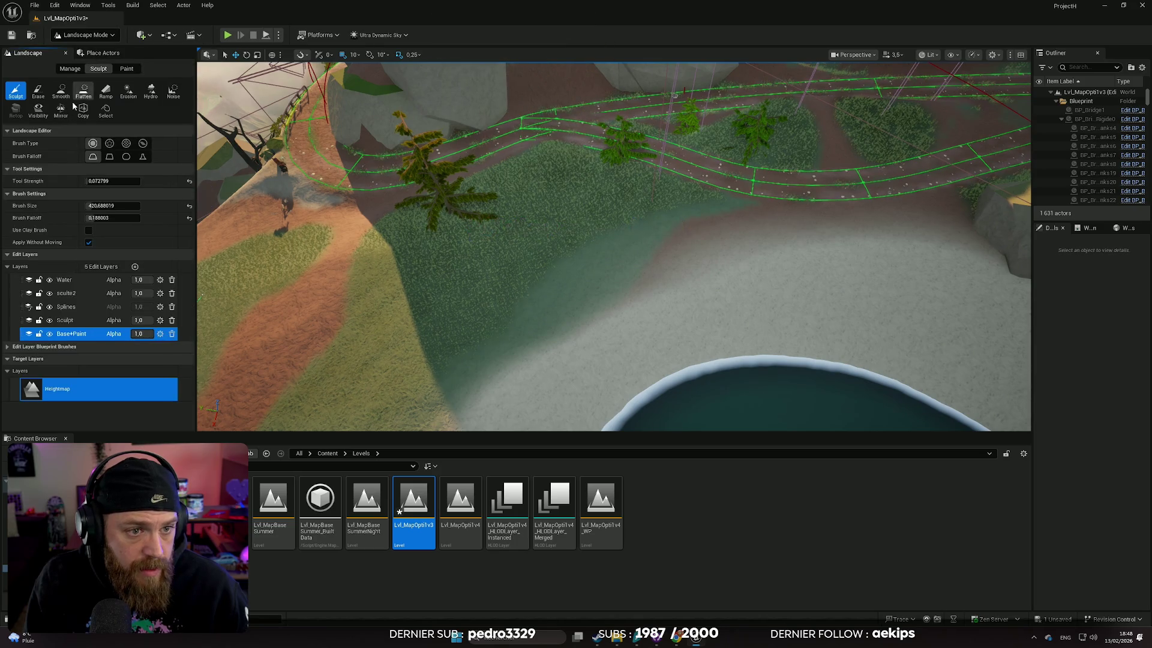
{"action": "mouse_move", "coordinate": [548, 269]}
{"action": "left_mouse_down"}
{"action": "mouse_move", "coordinate": [628, 291]}
{"action": "mouse_move", "coordinate": [596, 225]}
{"action": "left_mouse_up"}
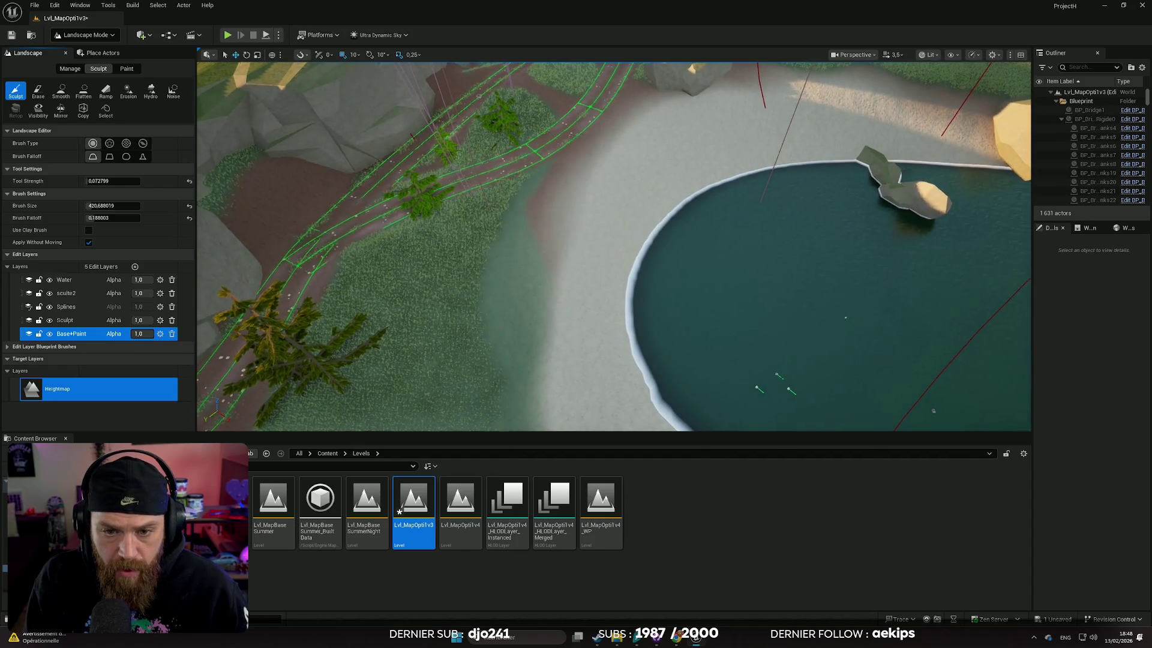
{"action": "left_click_drag", "start_coordinate": [573, 350], "coordinate": [526, 310]}
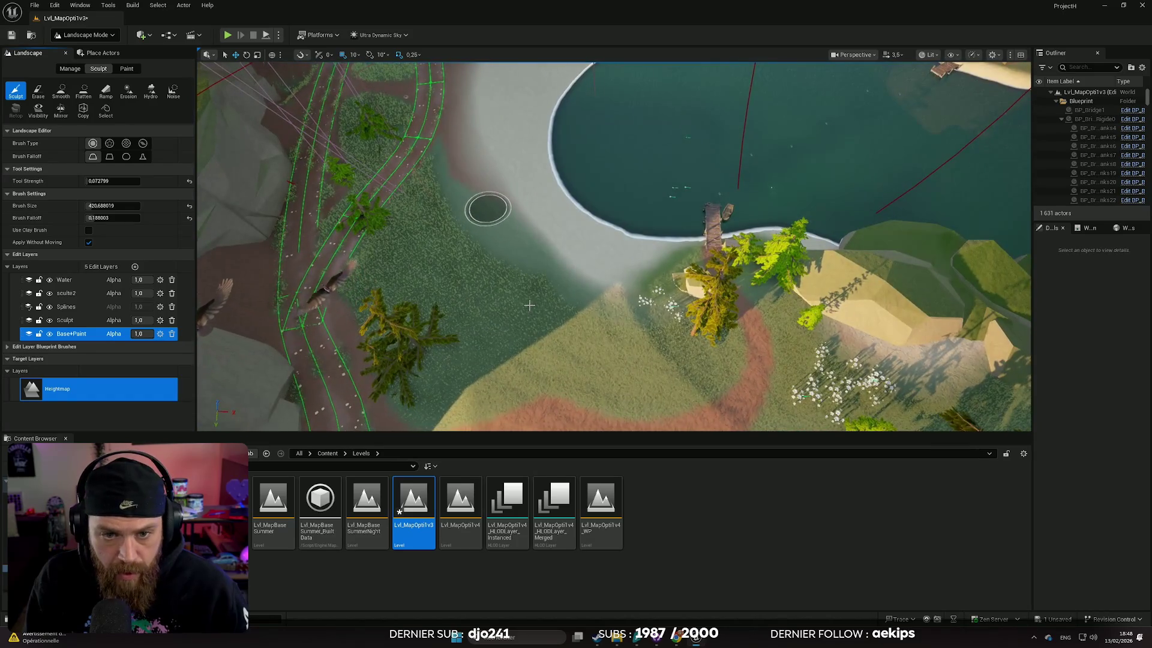
Make the Sculpt edit layer the active layer for editing.
{"action": "left_click", "coordinate": [65, 319]}
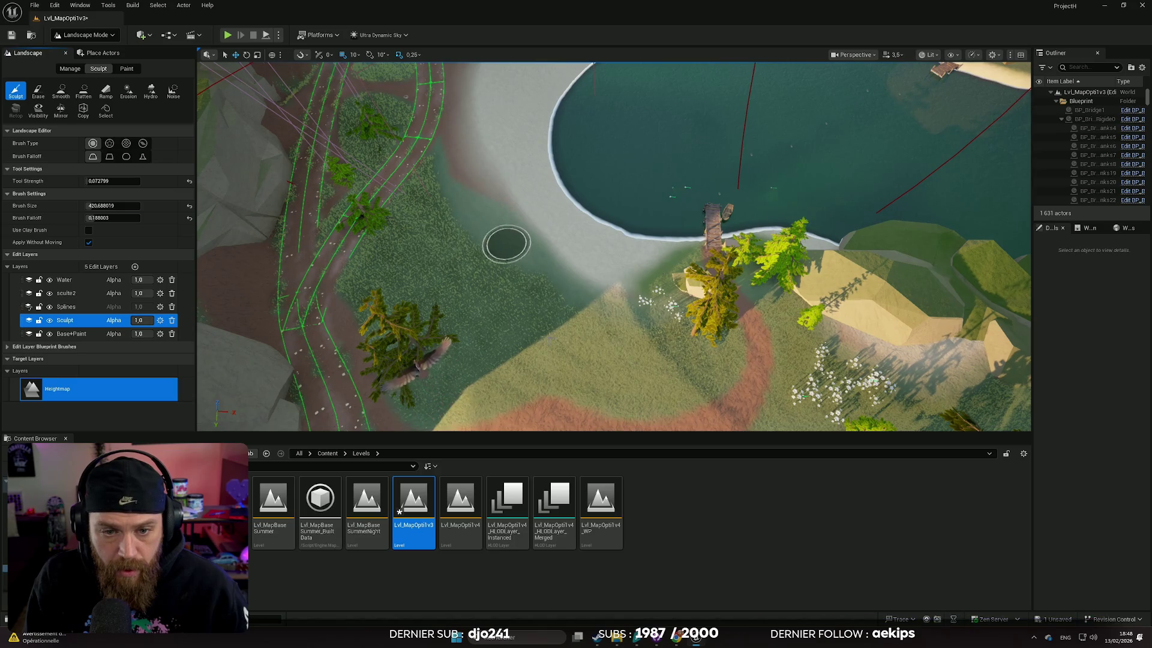
{"action": "scroll", "coordinate": [577, 147], "scroll_direction": "up", "scroll_amount": 10}
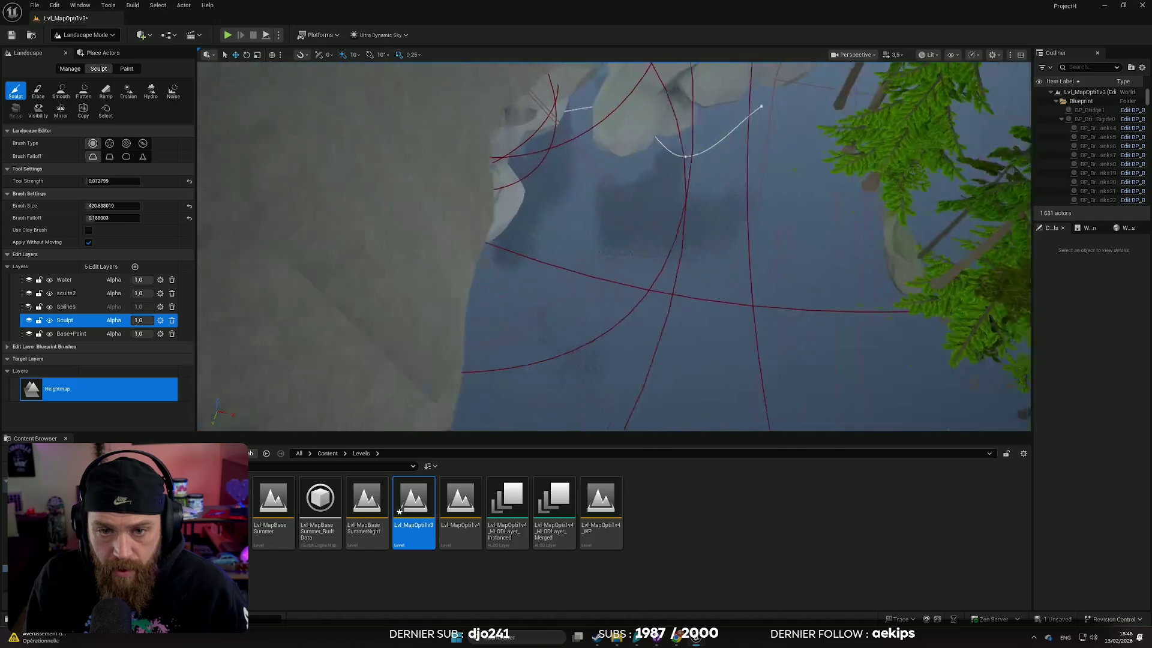
{"action": "scroll", "coordinate": [593, 221], "scroll_direction": "down", "scroll_amount": 10}
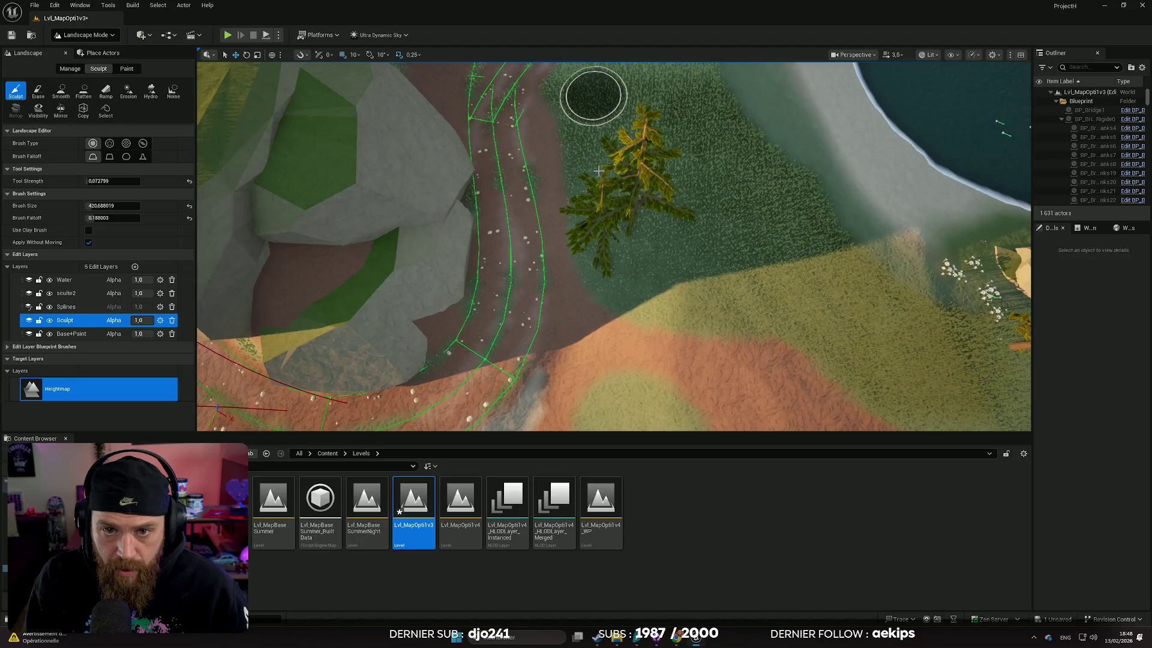
{"action": "scroll", "coordinate": [613, 246], "scroll_direction": "down", "scroll_amount": 5}
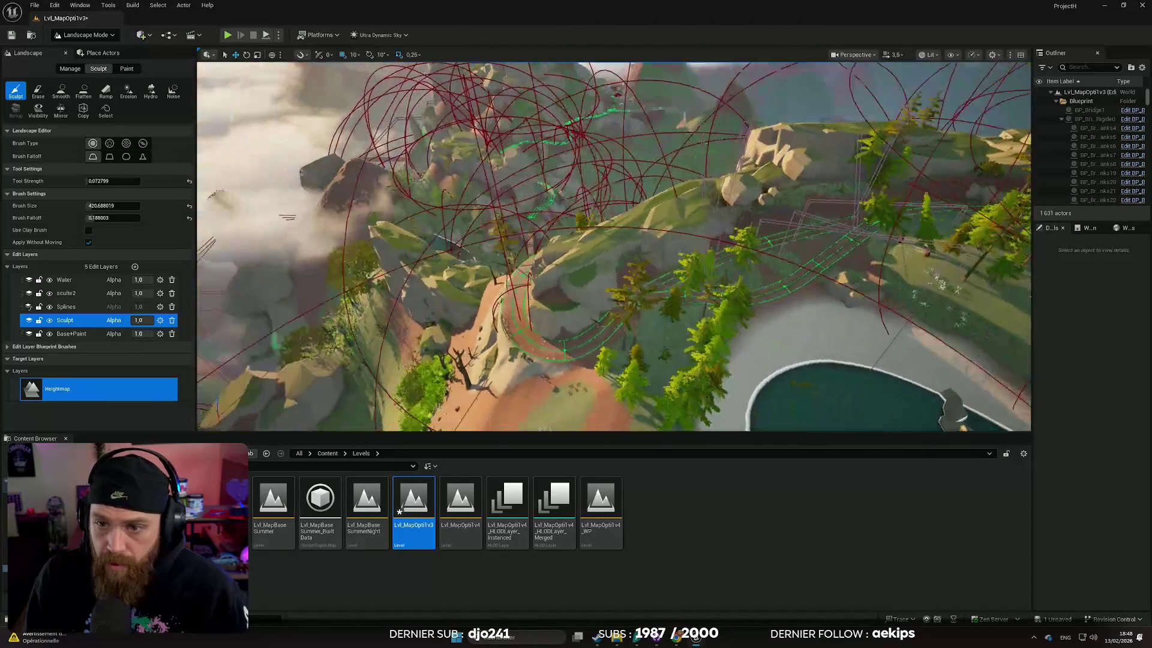
{"action": "scroll", "coordinate": [690, 230], "scroll_direction": "down", "scroll_amount": 3}
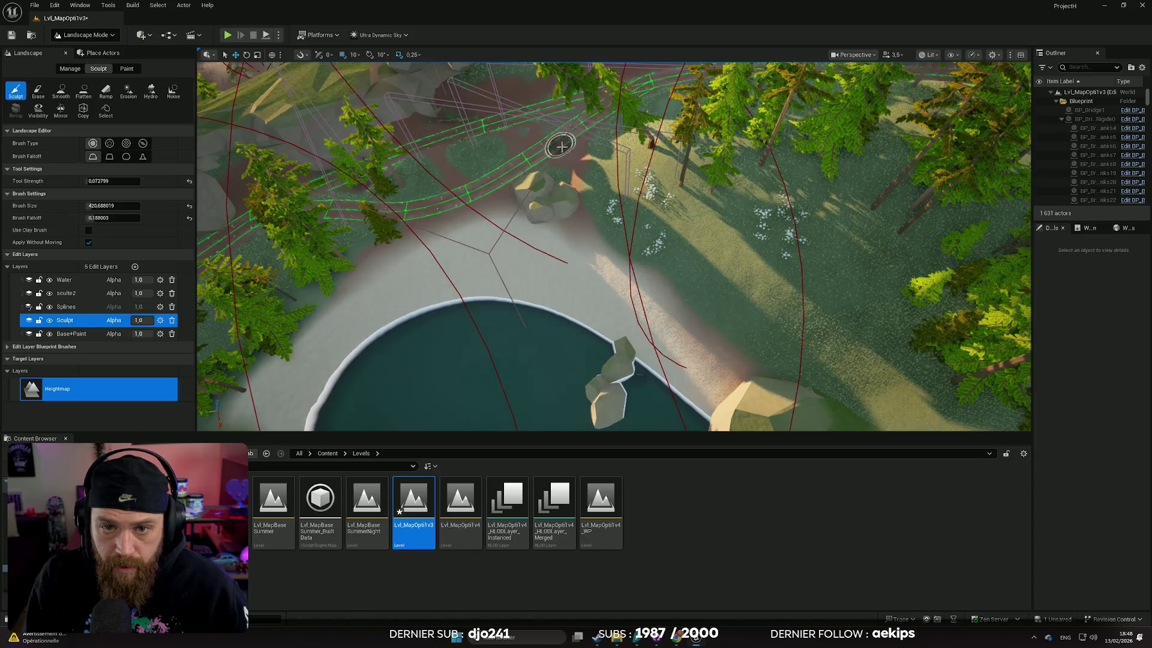
{"action": "scroll", "coordinate": [561, 146], "scroll_direction": "up", "scroll_amount": 5}
{"action": "scroll", "coordinate": [586, 141], "scroll_direction": "up", "scroll_amount": 3}
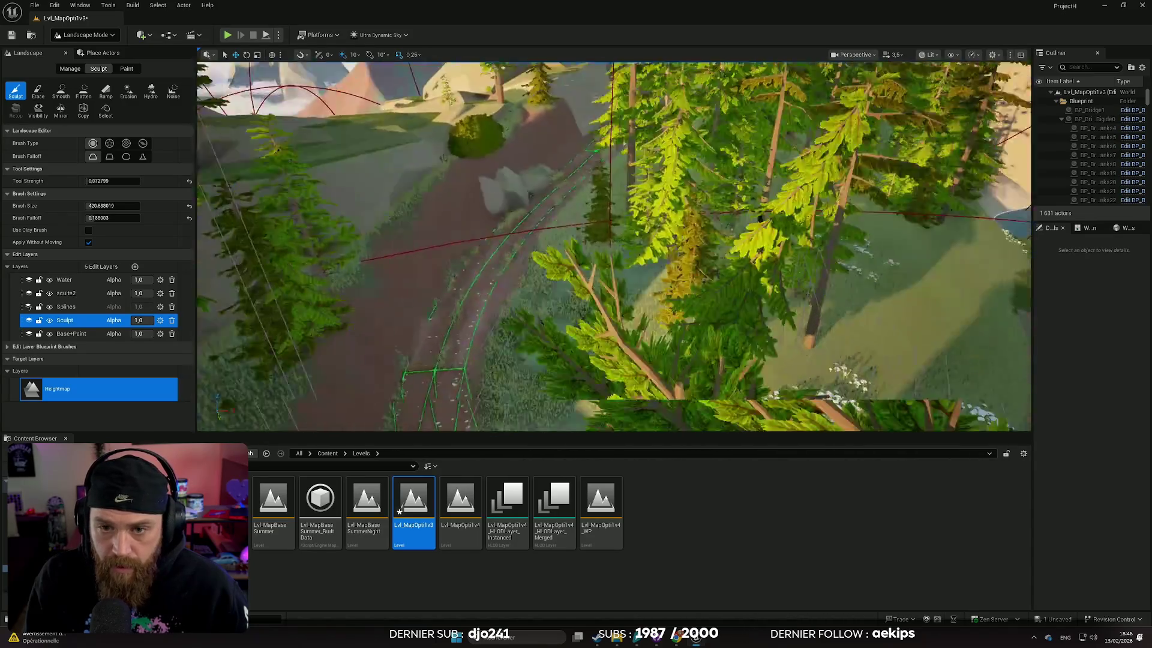
{"action": "scroll", "coordinate": [526, 273], "scroll_direction": "down", "scroll_amount": 6}
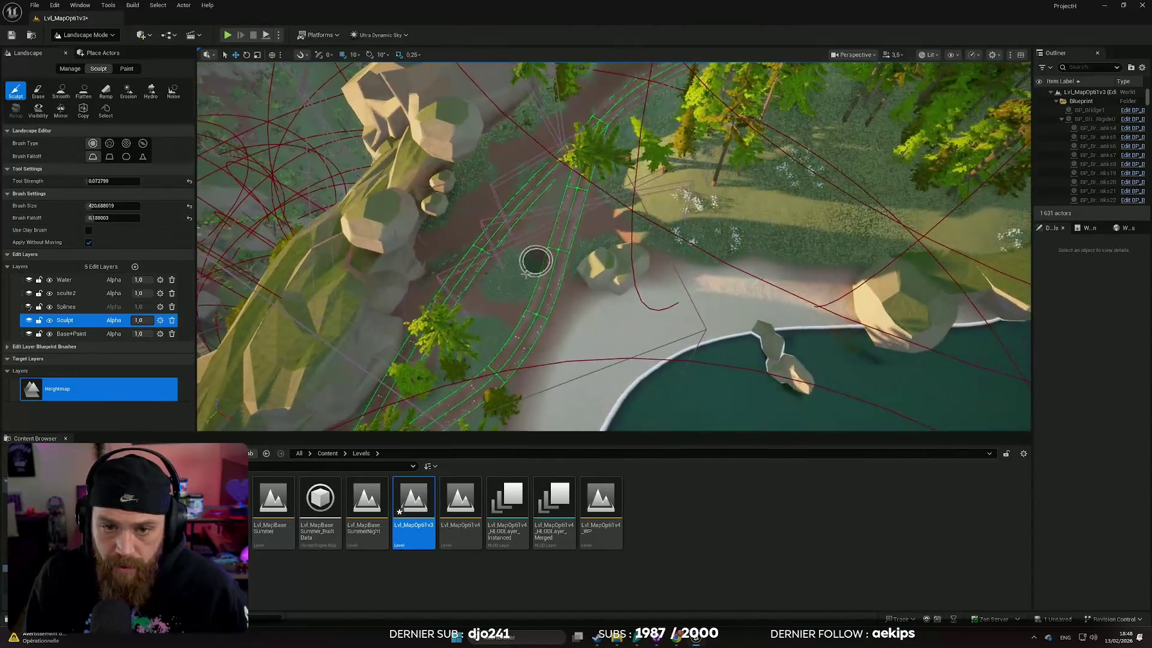
{"action": "scroll", "coordinate": [526, 273], "scroll_direction": "down", "scroll_amount": 5}
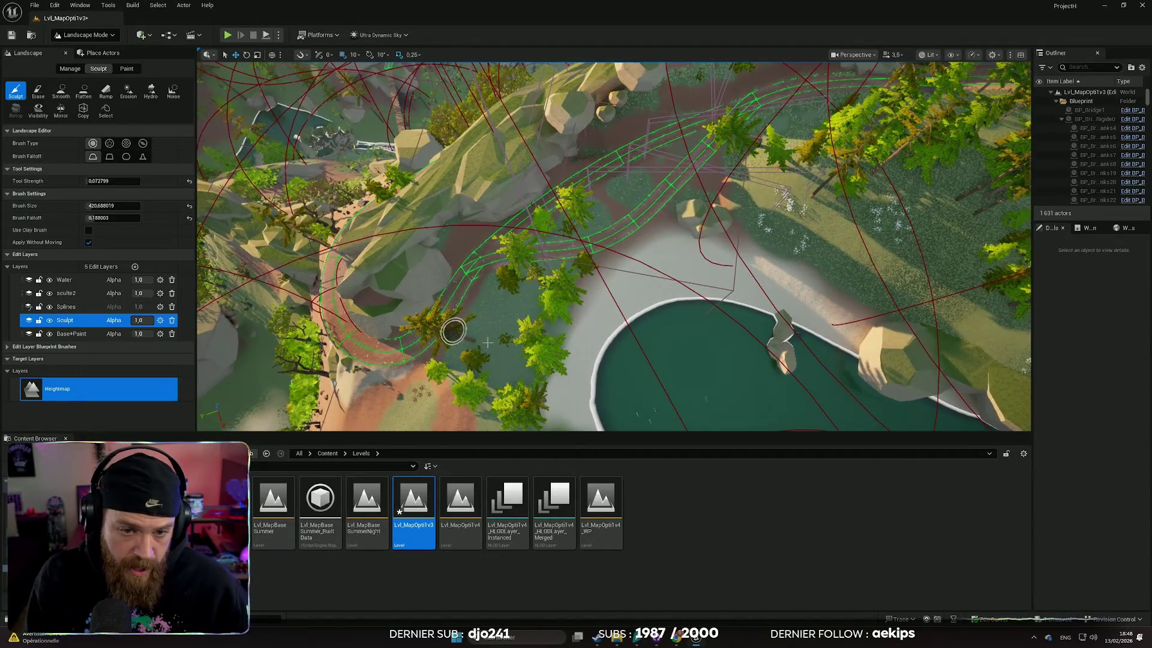
{"action": "scroll", "coordinate": [487, 343], "scroll_direction": "up", "scroll_amount": 8}
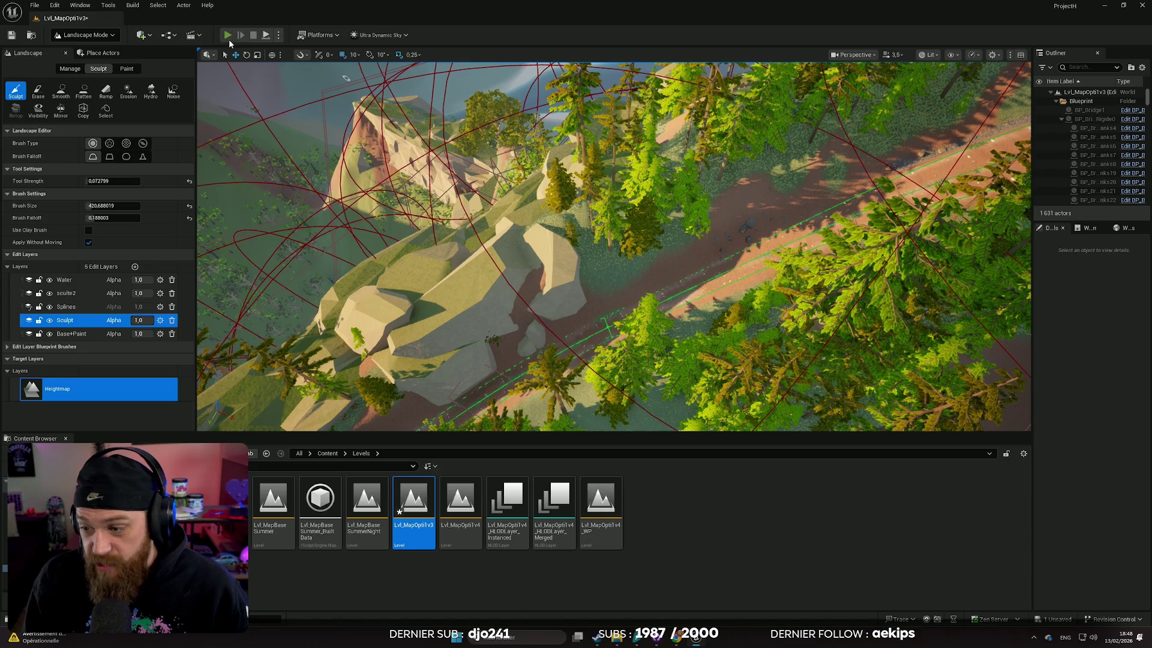
Start playing the level and switch the game view to fullscreen with F11.
{"action": "left_click", "coordinate": [227, 34]}
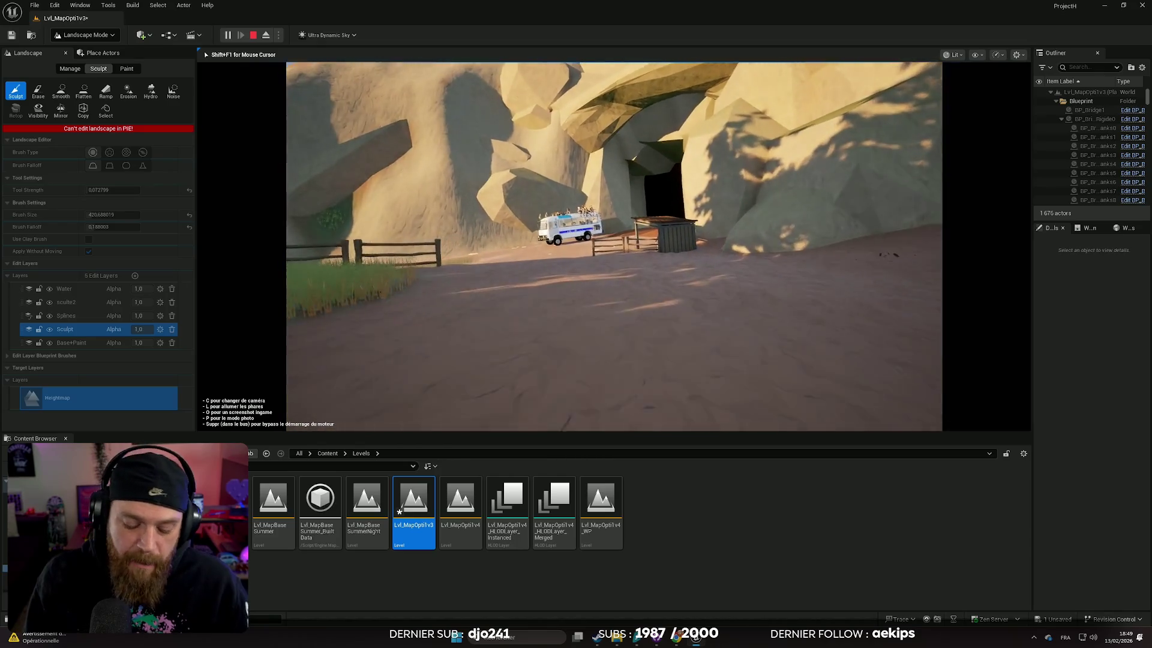
{"action": "key", "text": "F11"}
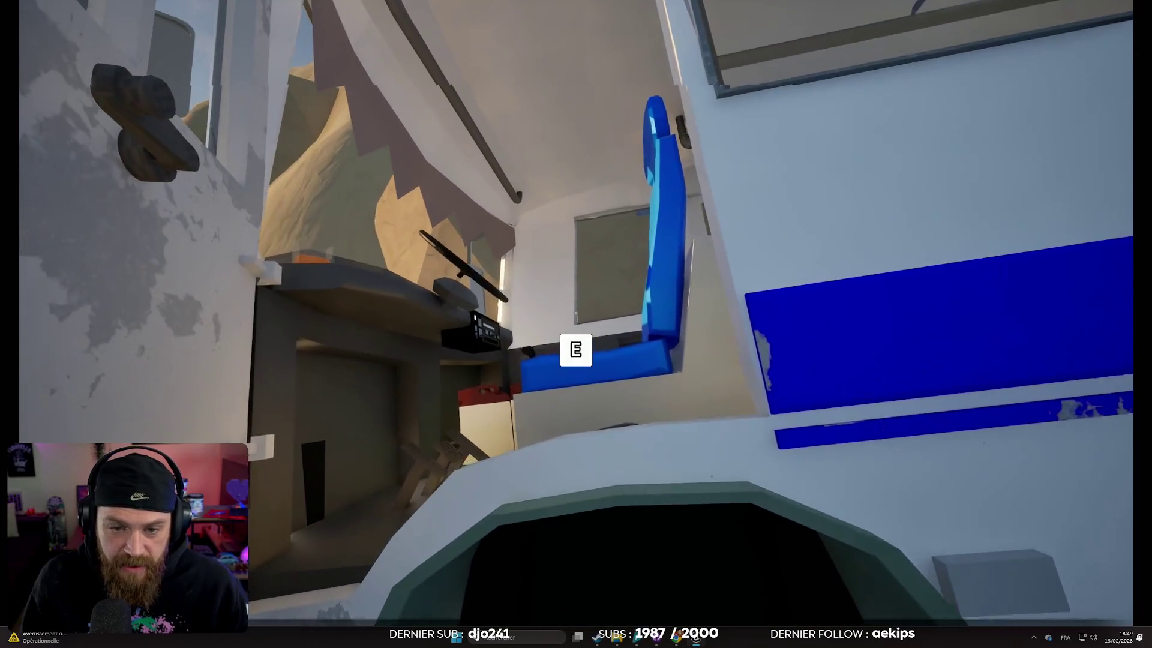
Enter the bus driver's seat with E and begin the timed drive along the track.
{"action": "key", "text": "e"}
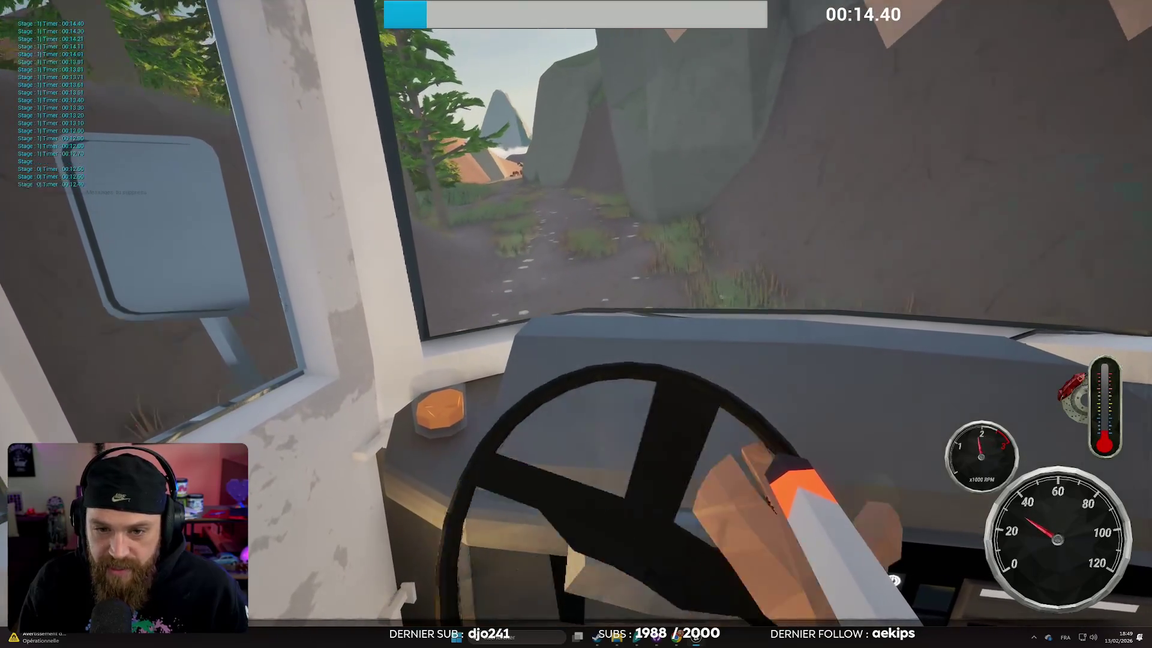
Switch to the external bus camera with C and drive until the bus falls off the cliff.
{"action": "key", "text": "c"}
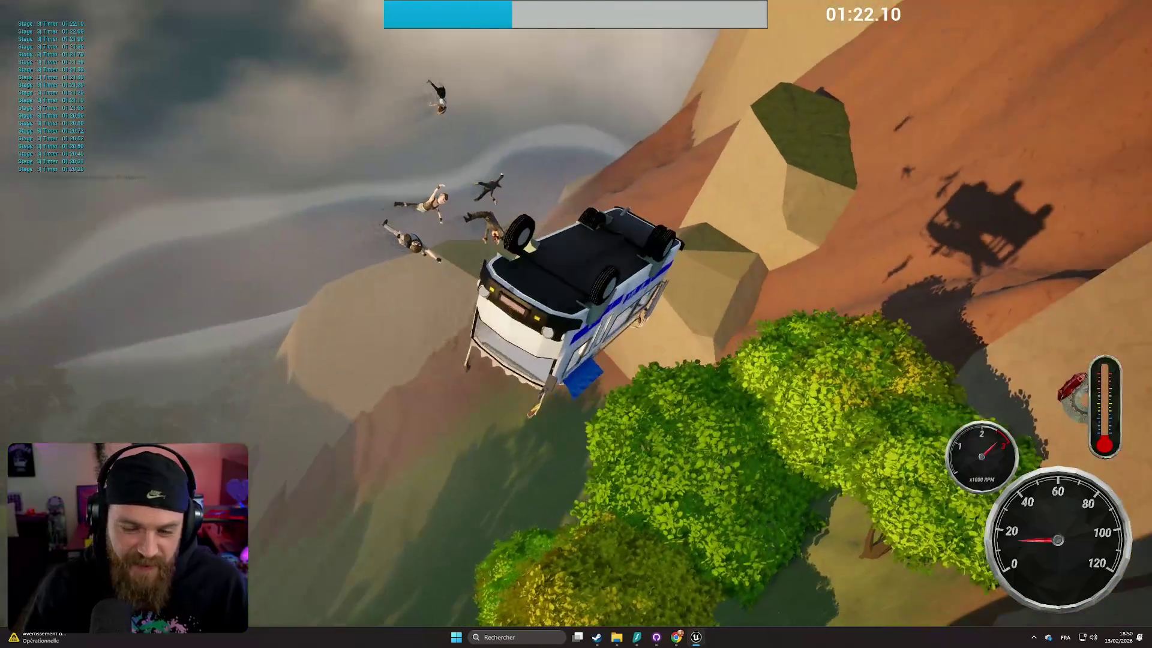
Stop the playtest, close the Message Log, and save the Lvl_MapOpti1v3 map with Ctrl+S.
{"action": "key", "text": "Escape"}
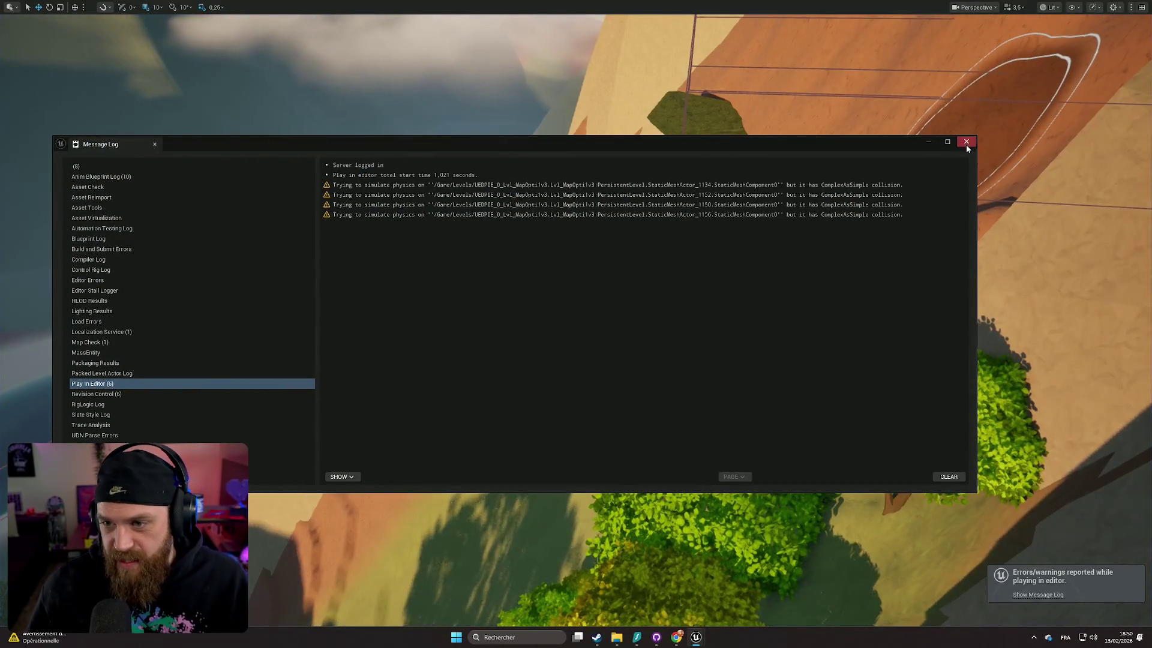
{"action": "left_click", "coordinate": [967, 142]}
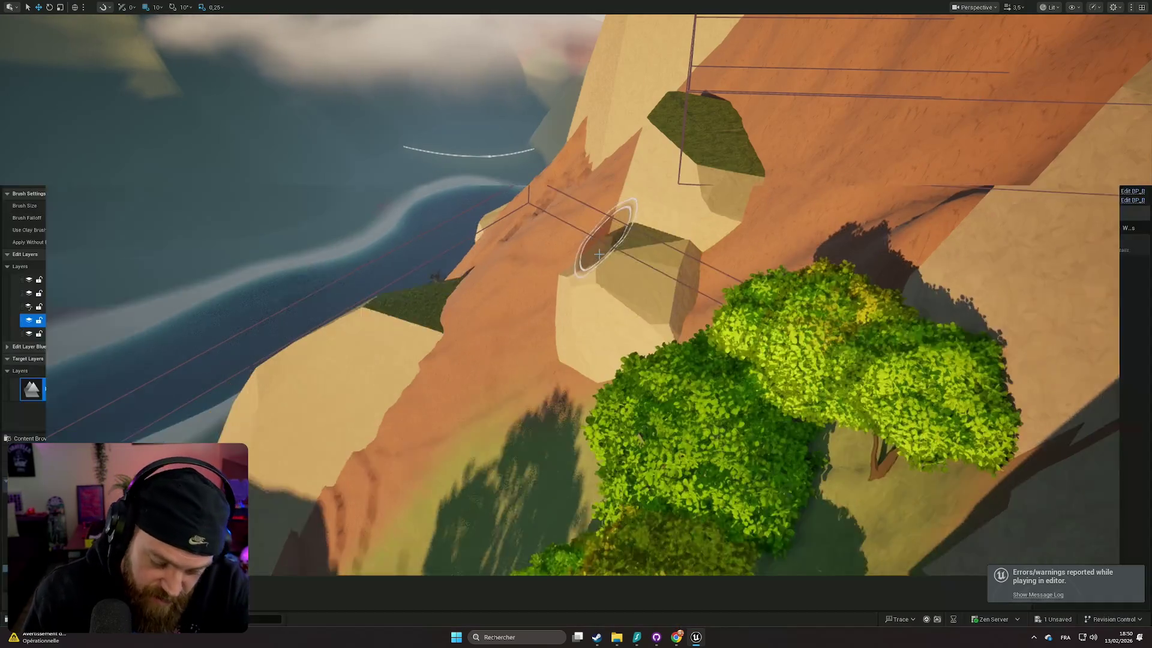
{"action": "mouse_move", "coordinate": [681, 257]}
{"action": "left_mouse_down"}
{"action": "mouse_move", "coordinate": [576, 216]}
{"action": "mouse_move", "coordinate": [648, 296]}
{"action": "left_mouse_up"}
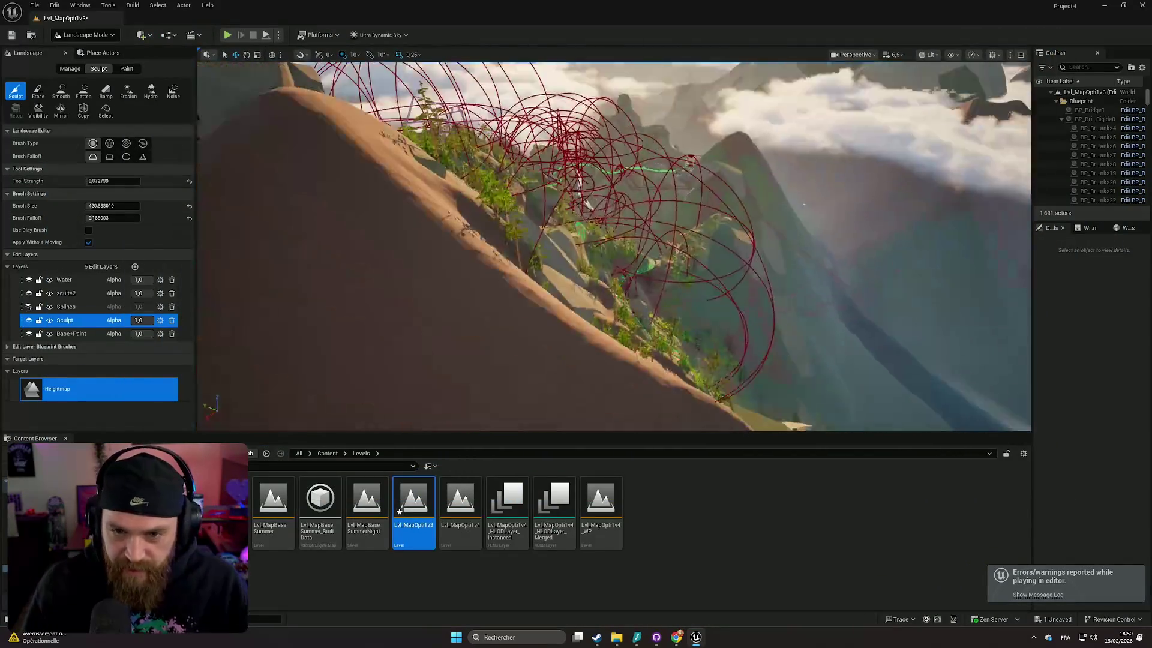
{"action": "key", "text": "ctrl+s"}
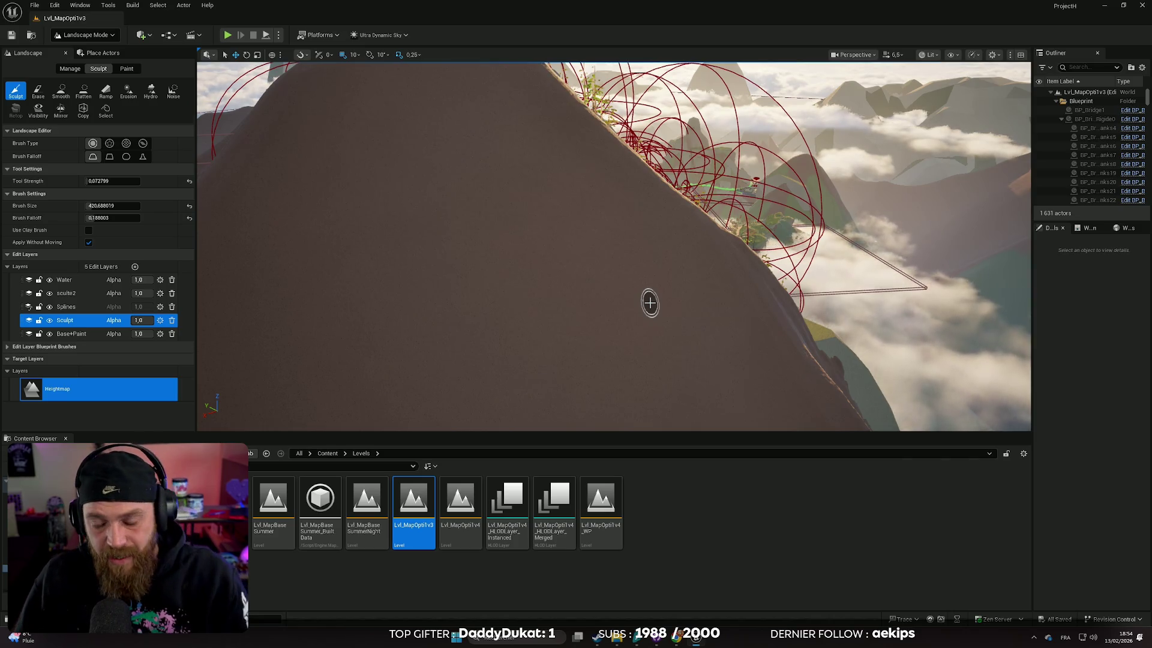
Fly the camera from the bare slope down to the pine-forest road with its green spline lines.
{"action": "scroll", "coordinate": [650, 303], "scroll_direction": "up", "scroll_amount": 2}
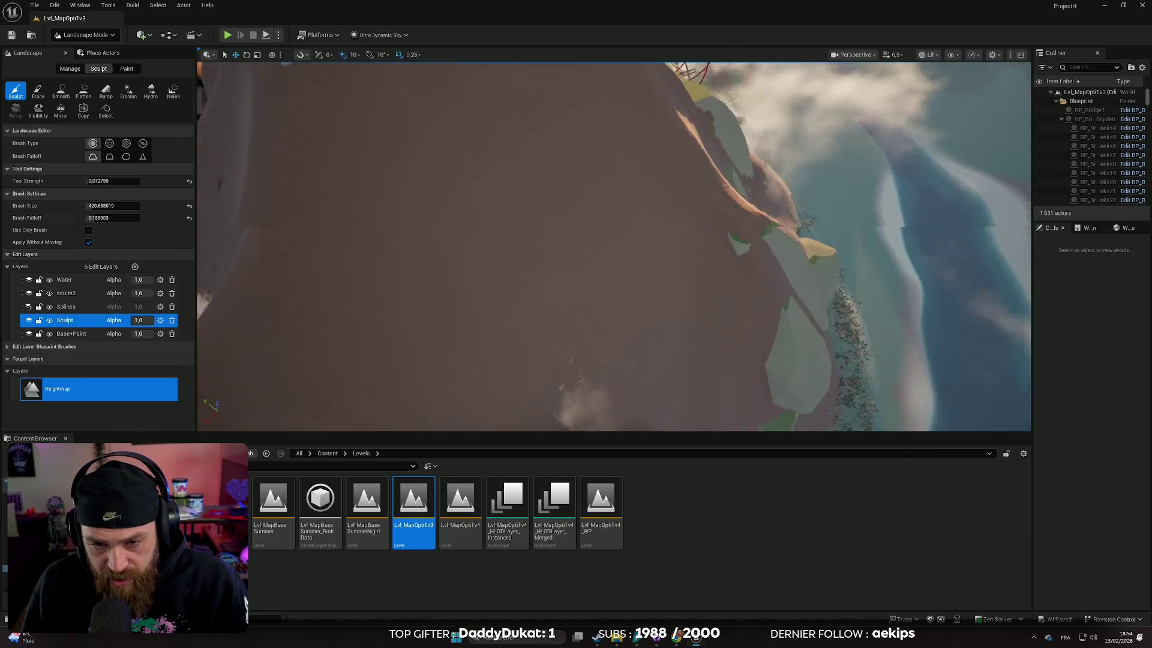
{"action": "scroll", "coordinate": [613, 246], "scroll_direction": "up", "scroll_amount": 1}
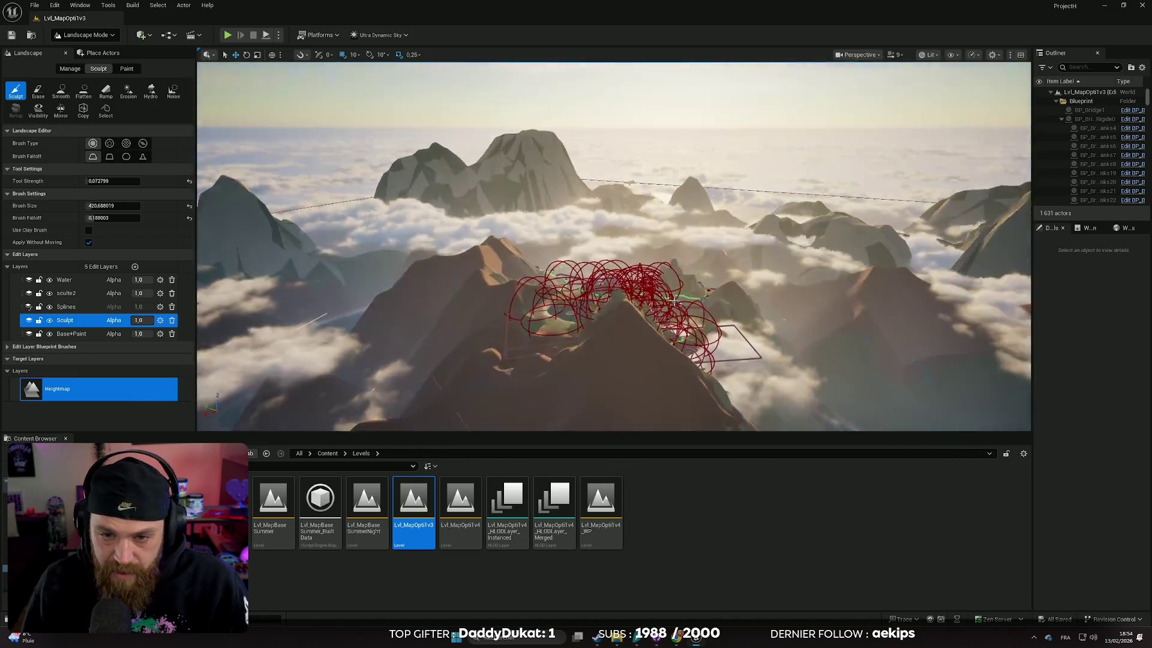
{"action": "scroll", "coordinate": [613, 246], "scroll_direction": "down", "scroll_amount": 3}
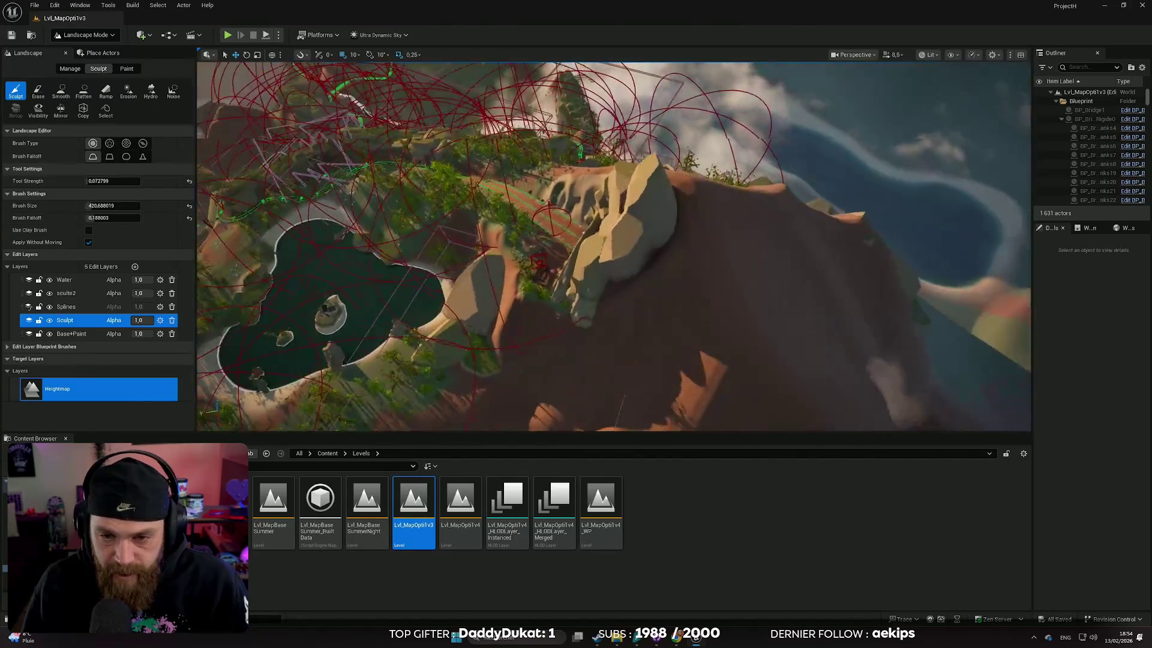
{"action": "scroll", "coordinate": [614, 246], "scroll_direction": "down", "scroll_amount": 2}
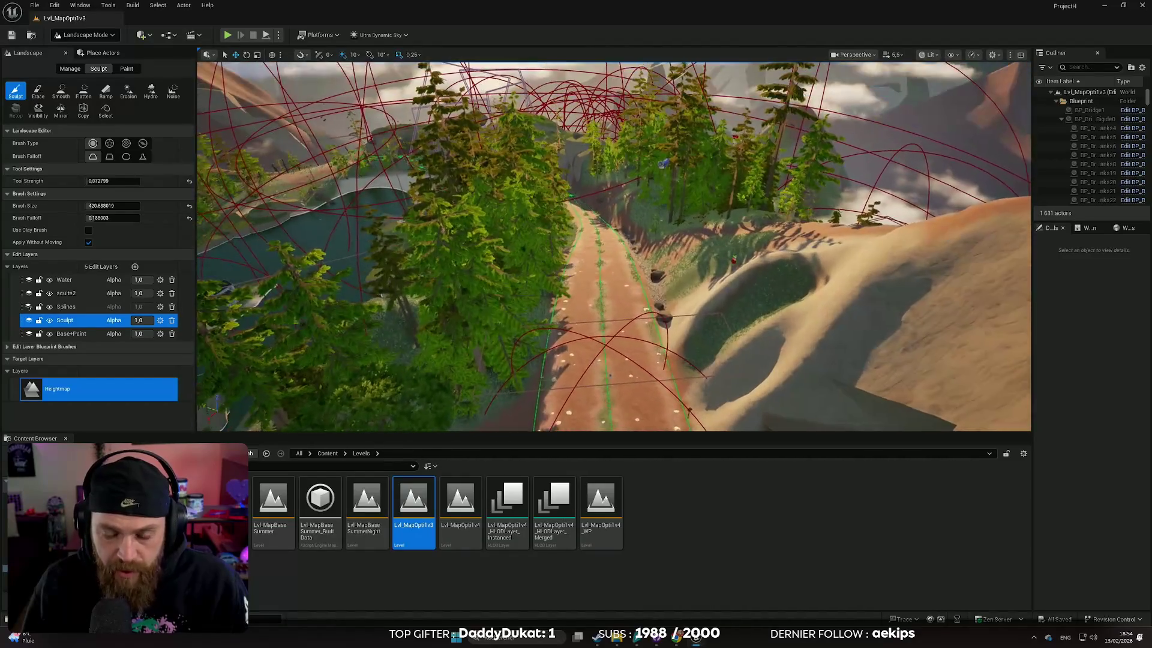
{"action": "scroll", "coordinate": [614, 246], "scroll_direction": "down", "scroll_amount": 1}
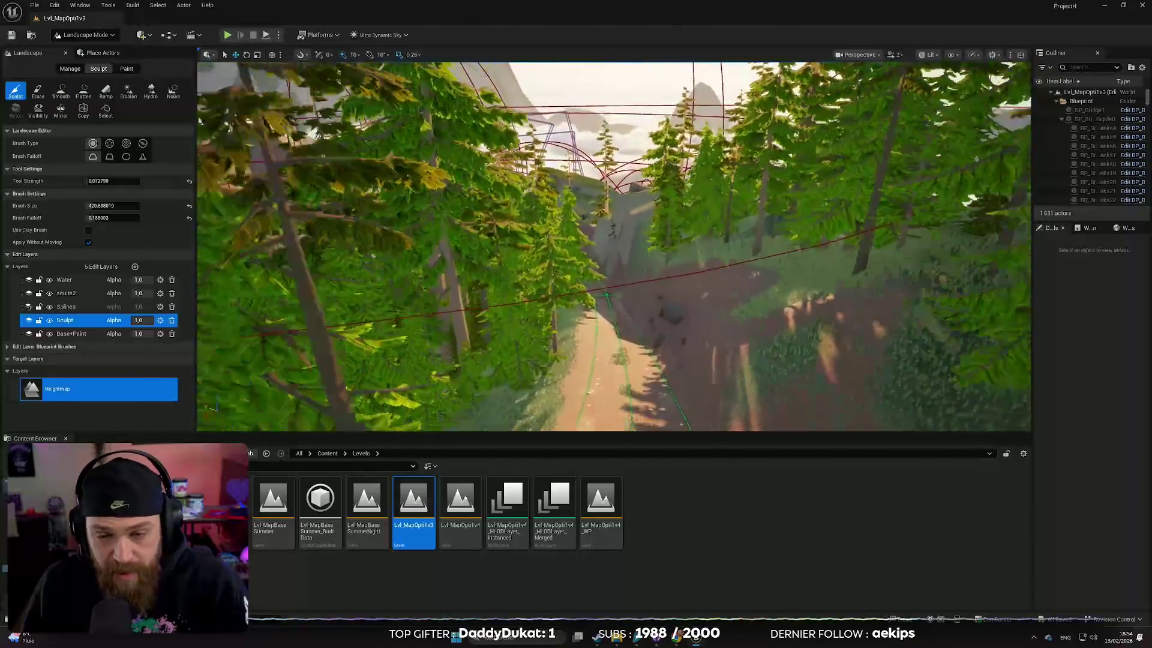
{"action": "scroll", "coordinate": [613, 246], "scroll_direction": "up", "scroll_amount": 1}
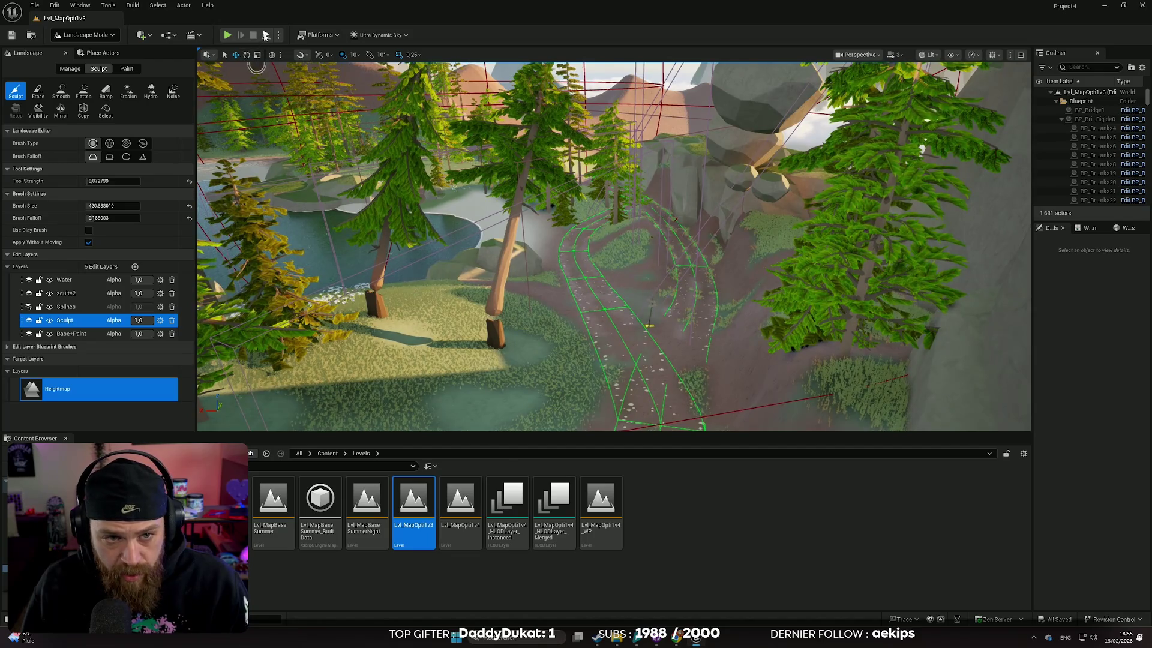
Run Simulate and watch the passenger-laden bus drive along the dirt road.
{"action": "left_click", "coordinate": [266, 35]}
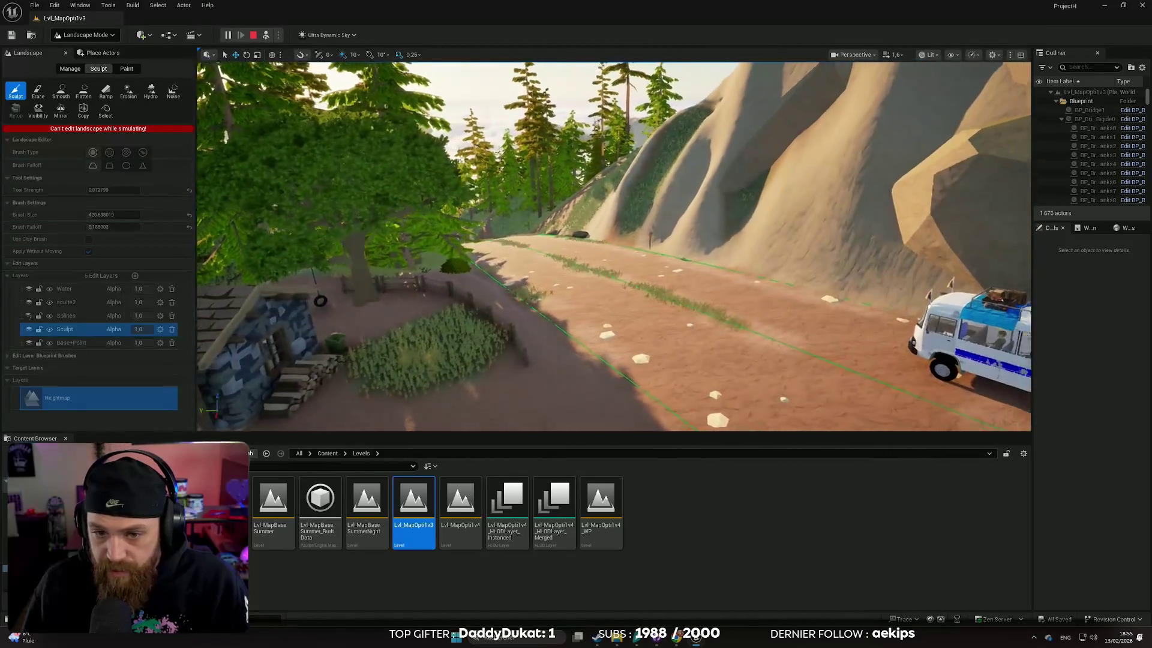
Minimize the Unreal Editor and the projeth File Explorer window.
{"action": "left_click", "coordinate": [1134, 7]}
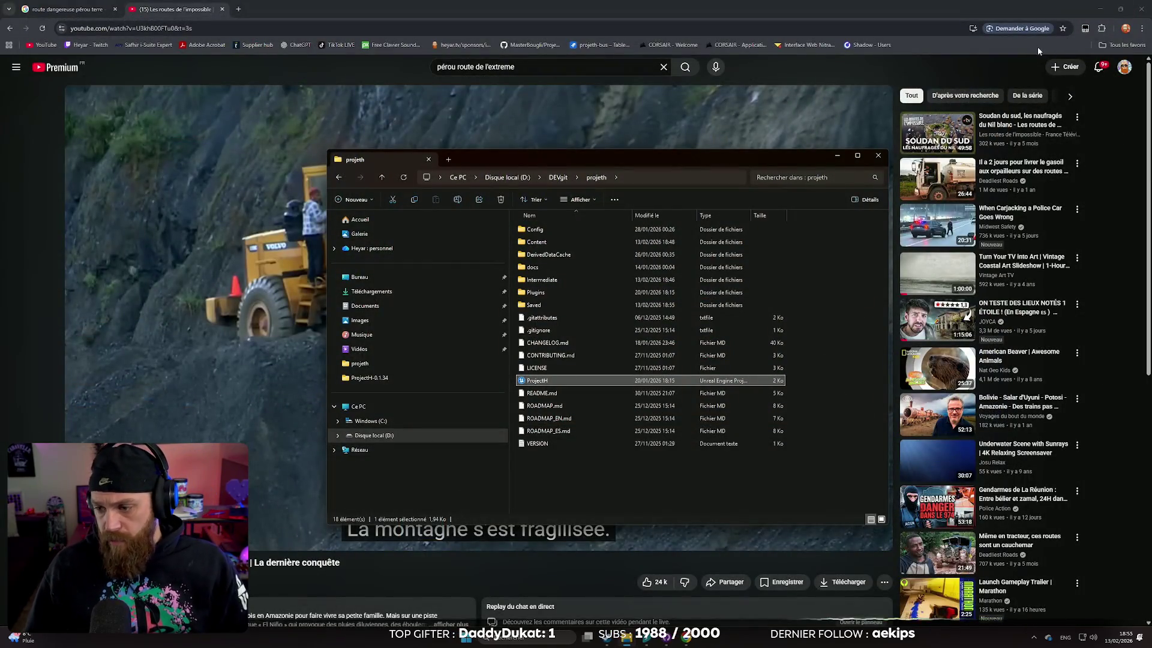
{"action": "mouse_move", "coordinate": [910, 132]}
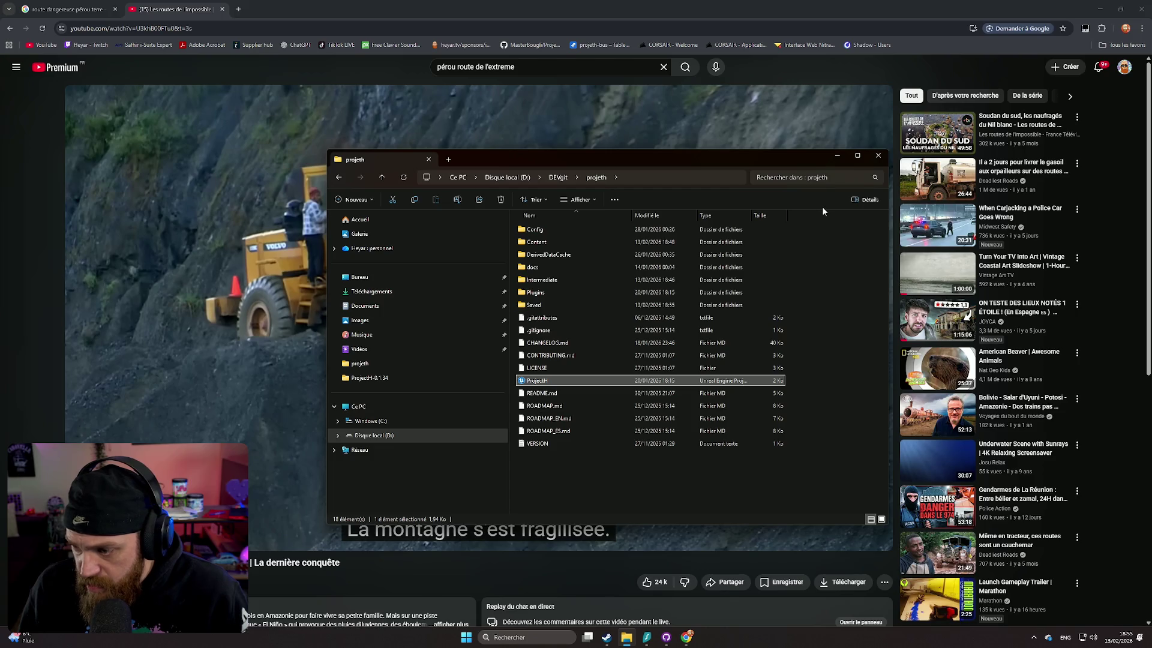
{"action": "left_click", "coordinate": [837, 157]}
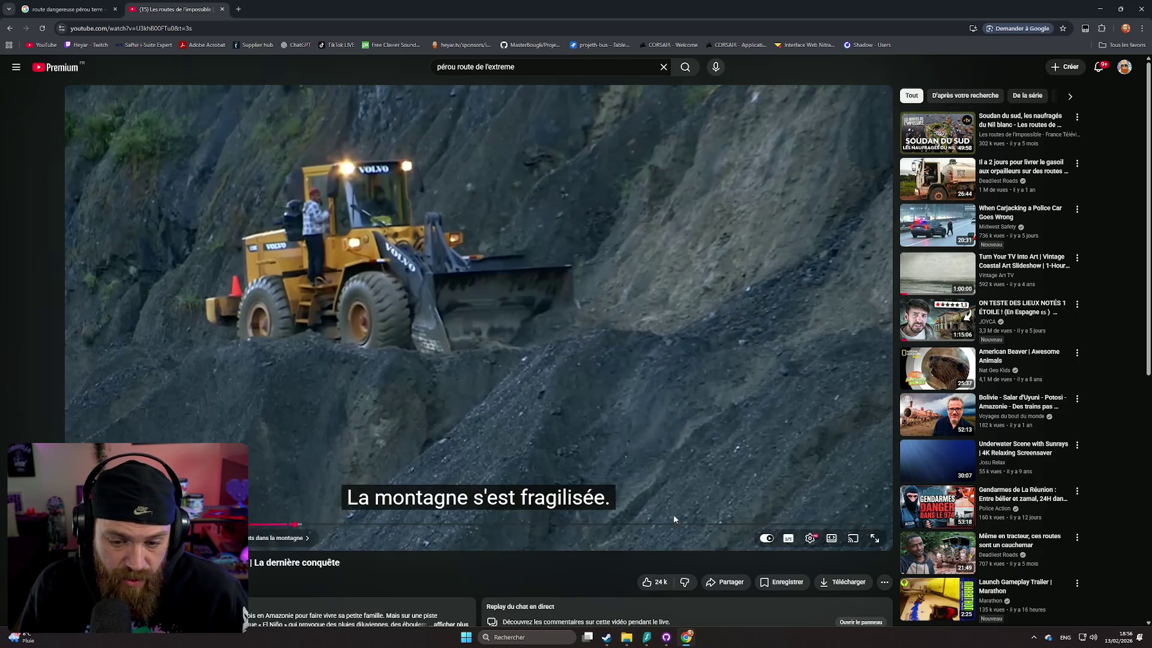
Commit the changed level map file to master in GitHub Desktop with summary 'mapping fin'.
{"action": "left_click", "coordinate": [666, 637]}
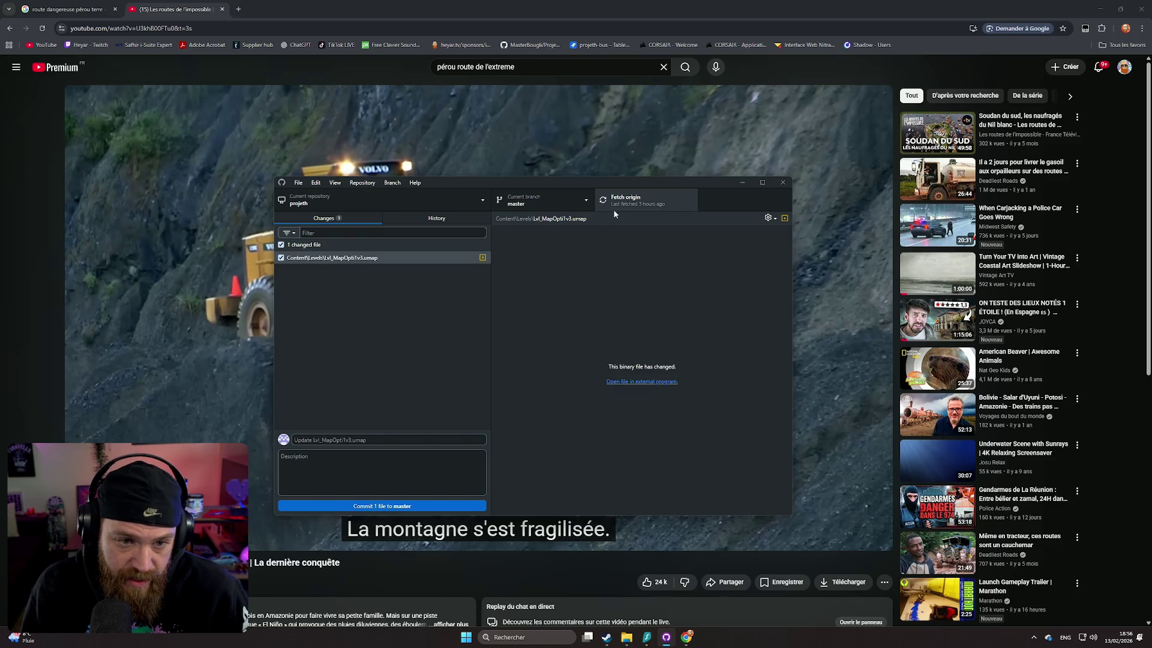
{"action": "left_click", "coordinate": [340, 440]}
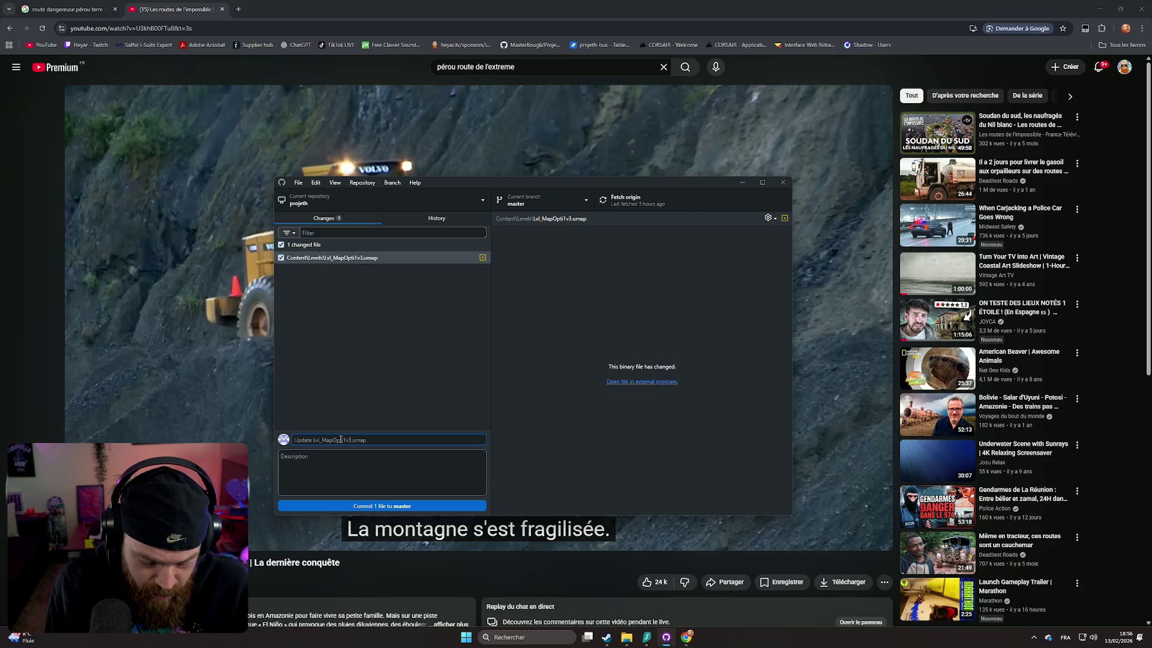
{"action": "type", "text": "mapping"}
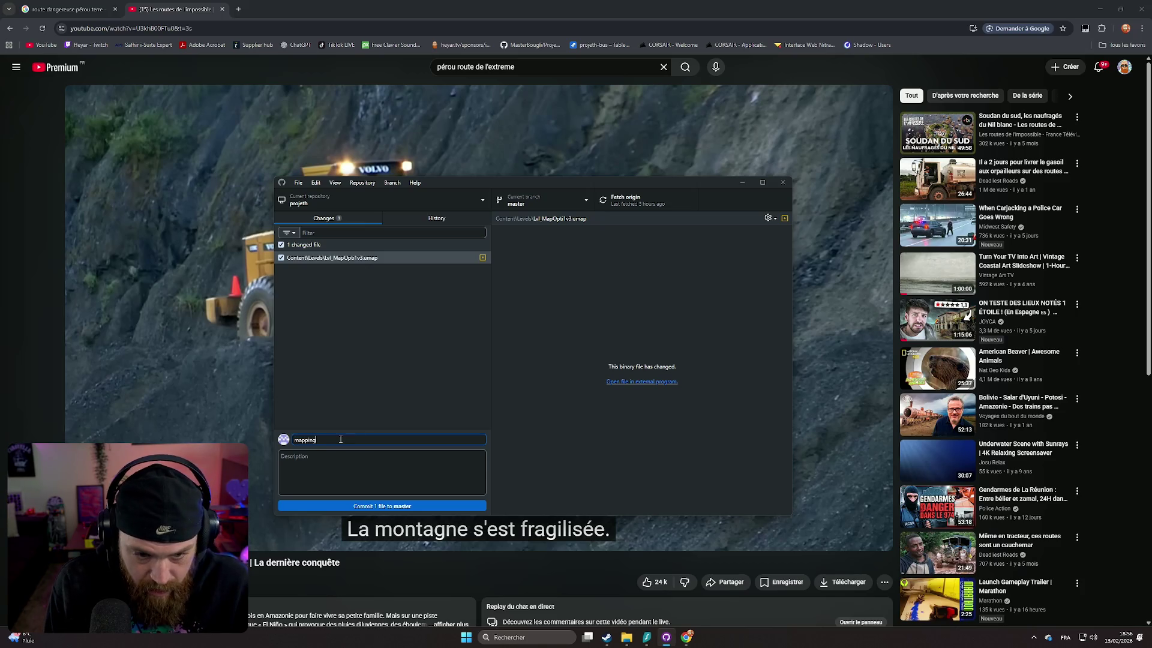
{"action": "type", "text": "n"}
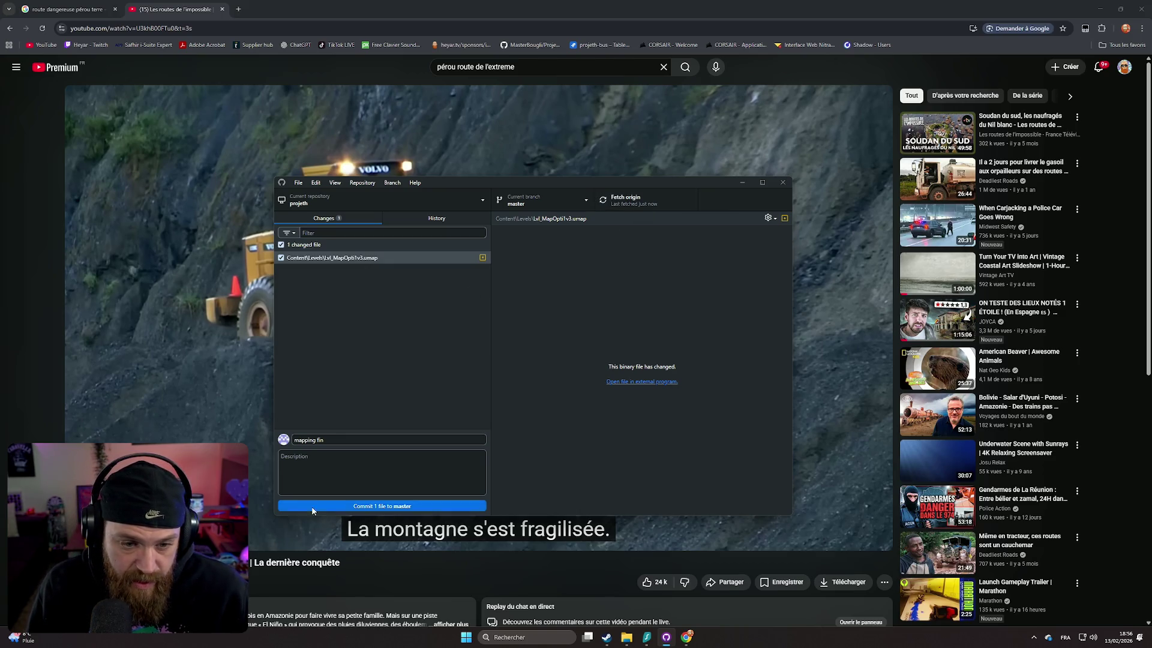
{"action": "left_click", "coordinate": [370, 507]}
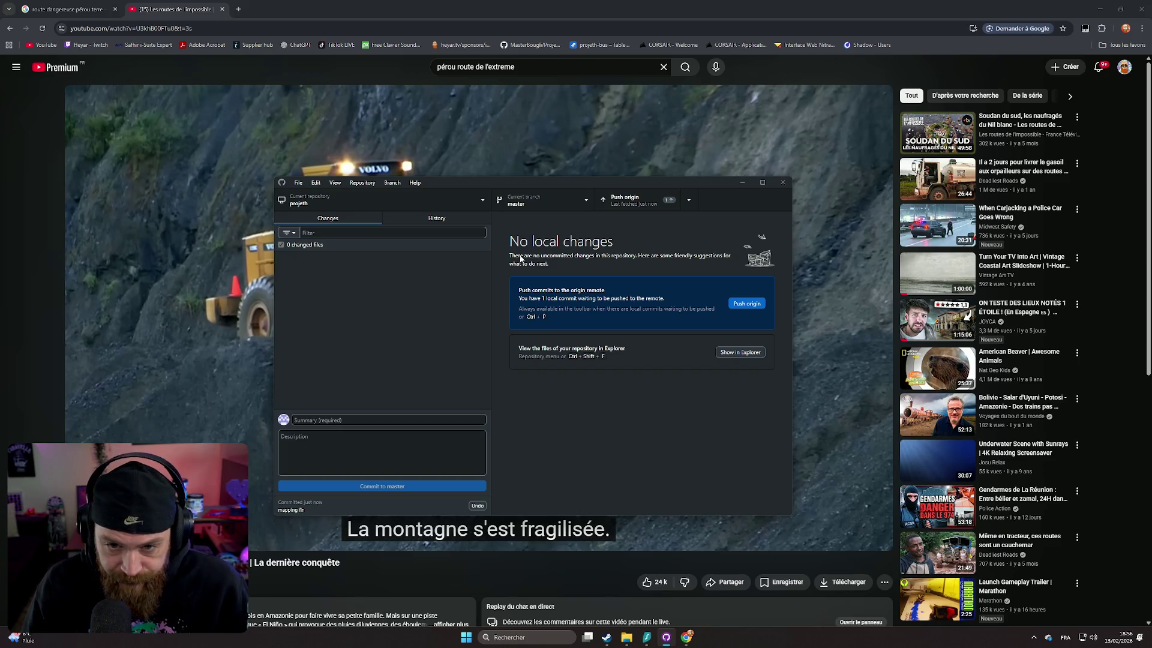
Push the 'mapping fin' commit to the origin remote.
{"action": "left_click", "coordinate": [625, 204]}
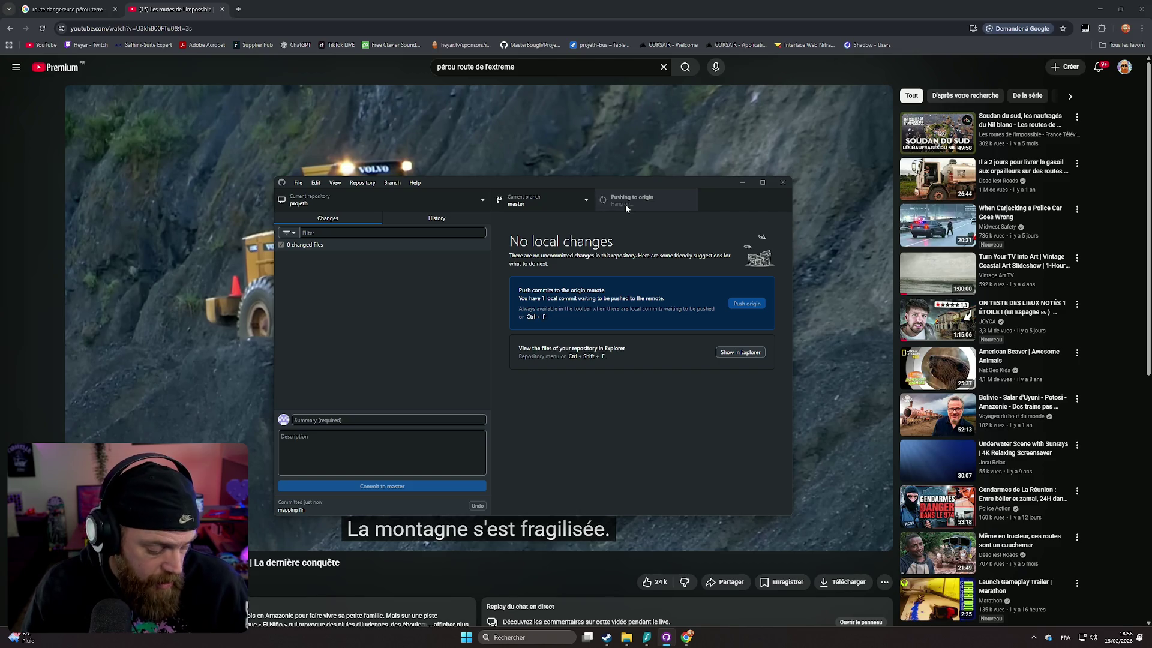